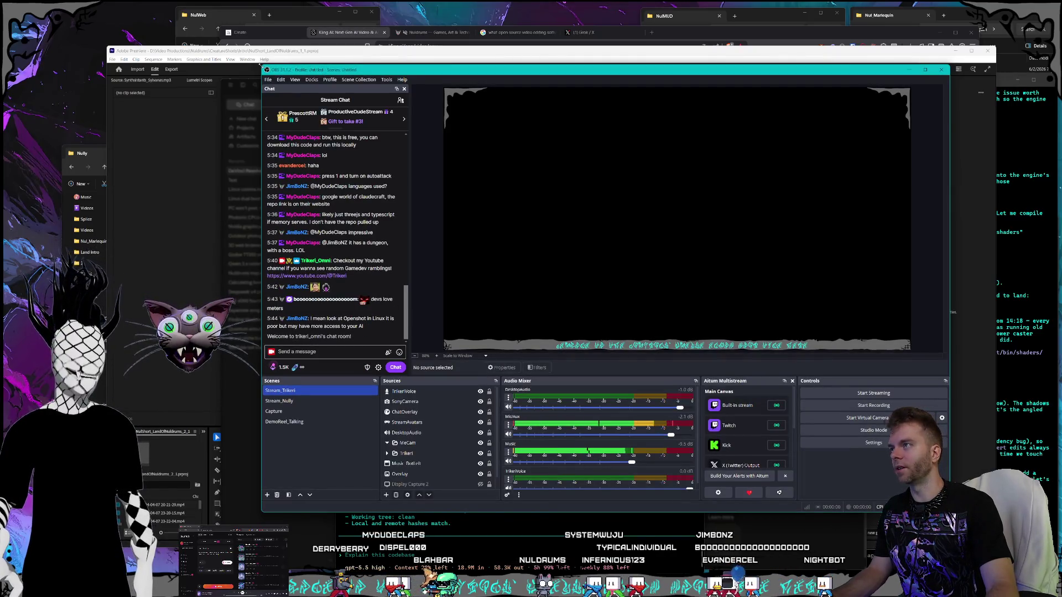
Step: Stretch the OBS window up and left, and raise the splitter so the bottom docks outgrow the preview
mouse_move(259, 67)
left_mouse_down()
mouse_move(216, 49)
mouse_move(258, 52)
left_mouse_up()
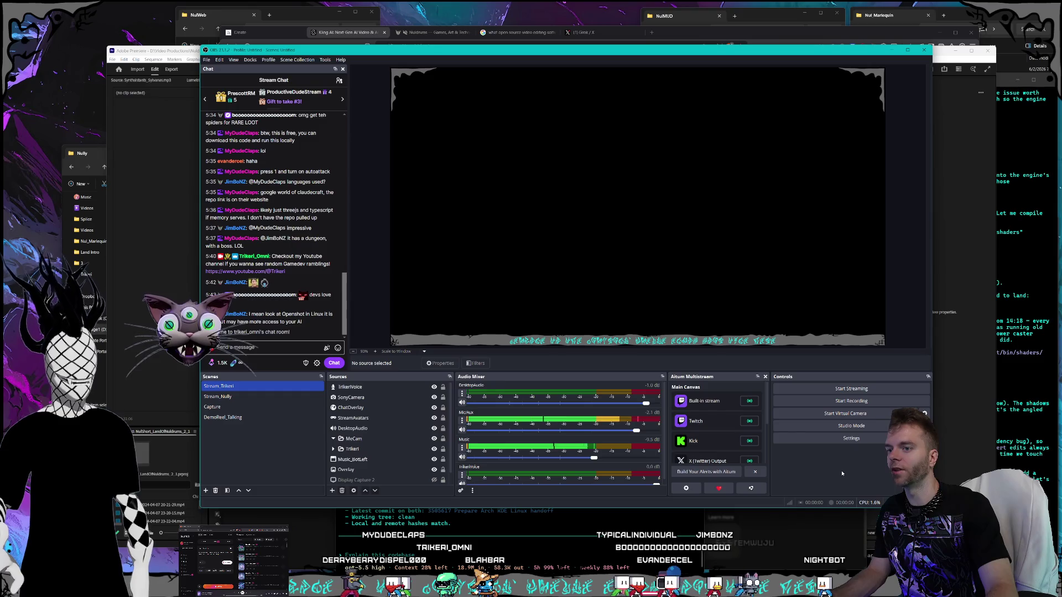
mouse_move(724, 373)
left_mouse_down()
mouse_move(700, 299)
mouse_move(714, 340)
left_mouse_up()
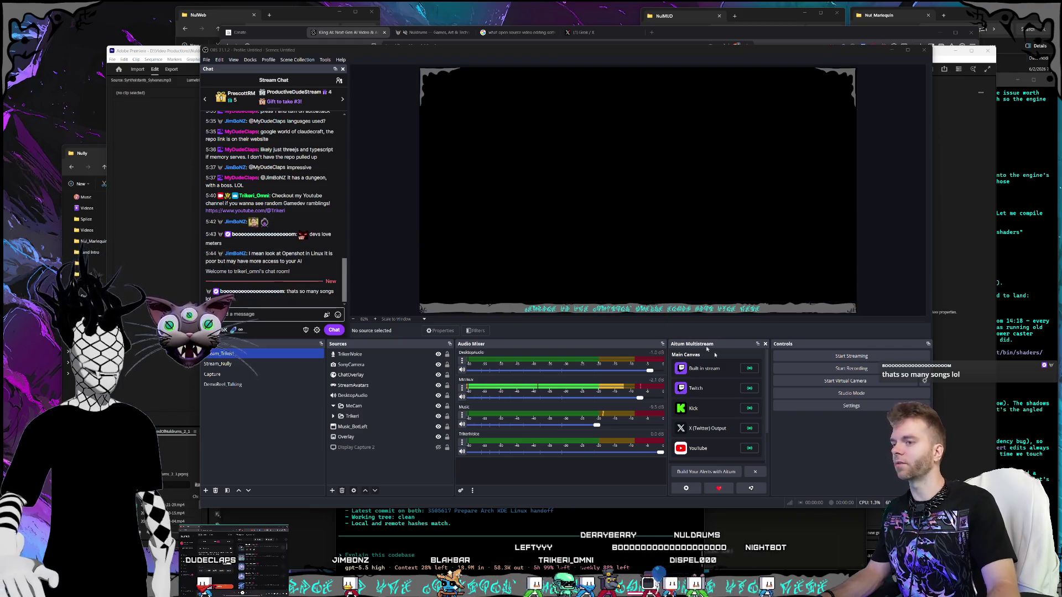
left_click(842, 463)
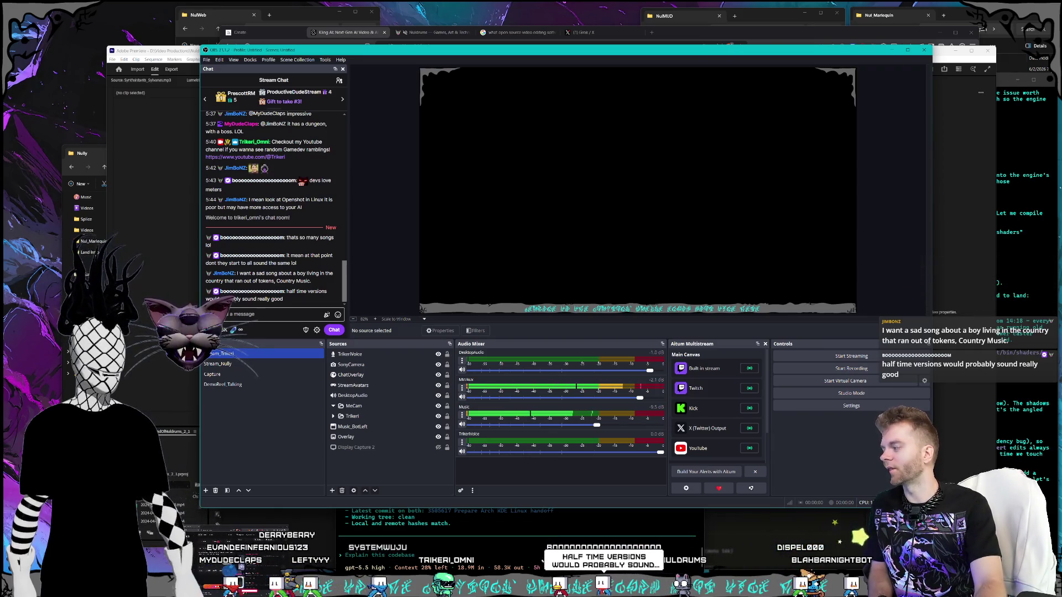
left_click(66, 291)
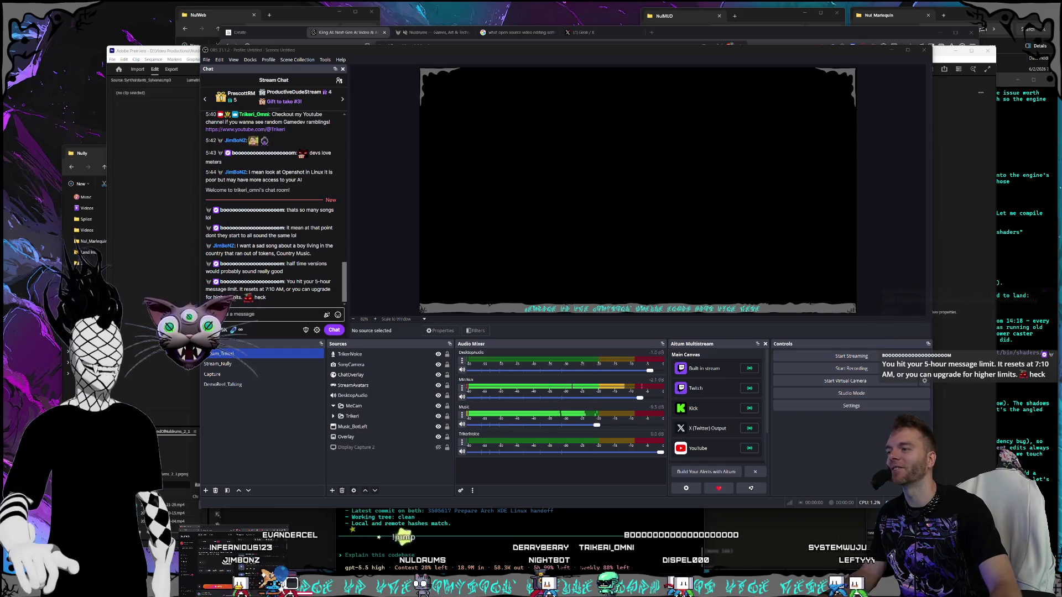
Step: Reposition the OBS window and raise the preview/dock splitter so the docks get more height
mouse_move(201, 46)
left_mouse_down()
mouse_move(211, 59)
mouse_move(178, 28)
mouse_move(210, 28)
mouse_move(83, 49)
mouse_move(115, 109)
left_mouse_up()
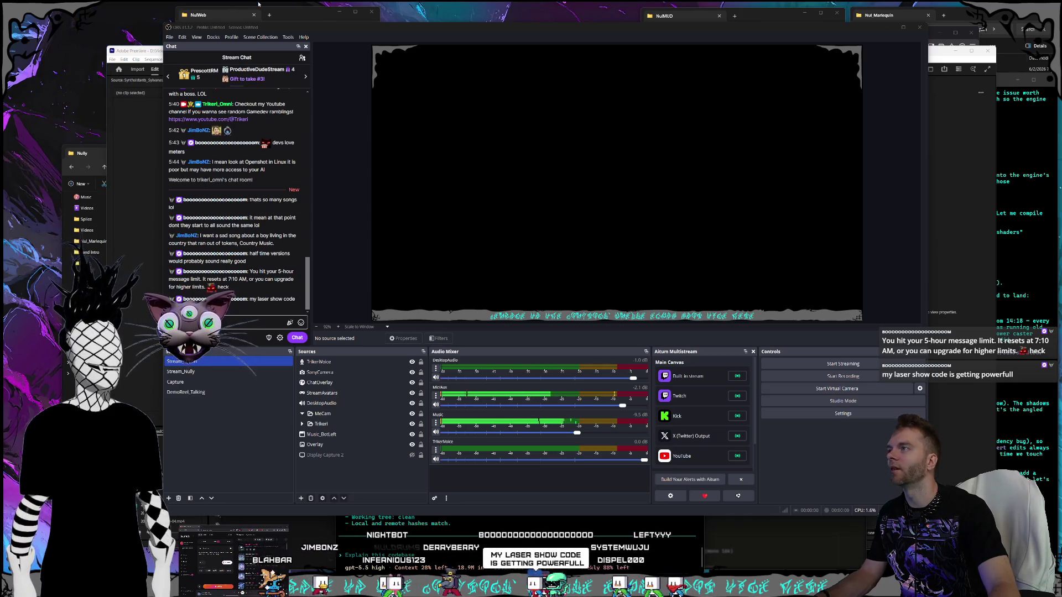
left_click_drag(266, 30, 260, 32)
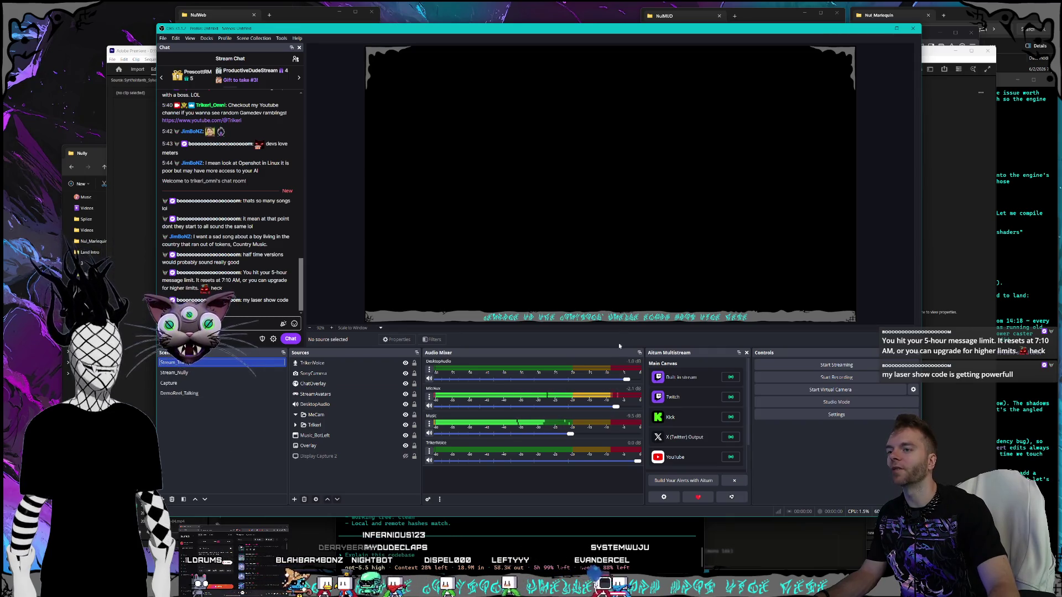
mouse_move(618, 347)
left_mouse_down()
mouse_move(625, 325)
mouse_move(622, 344)
left_mouse_up()
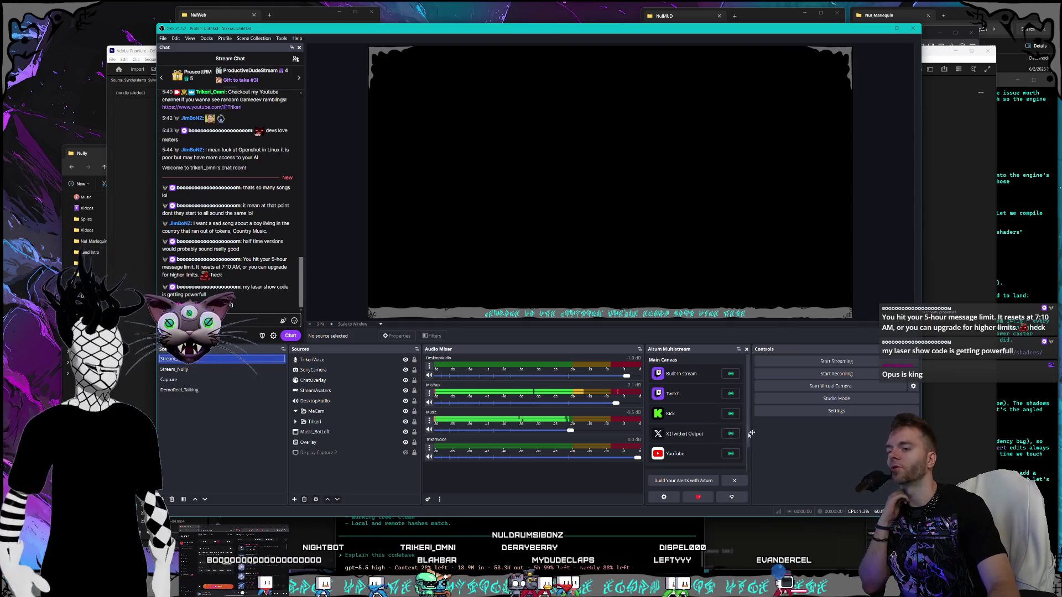
Step: Scroll through the docks and bring up the multistream output settings
scroll(751, 443, "down", 1)
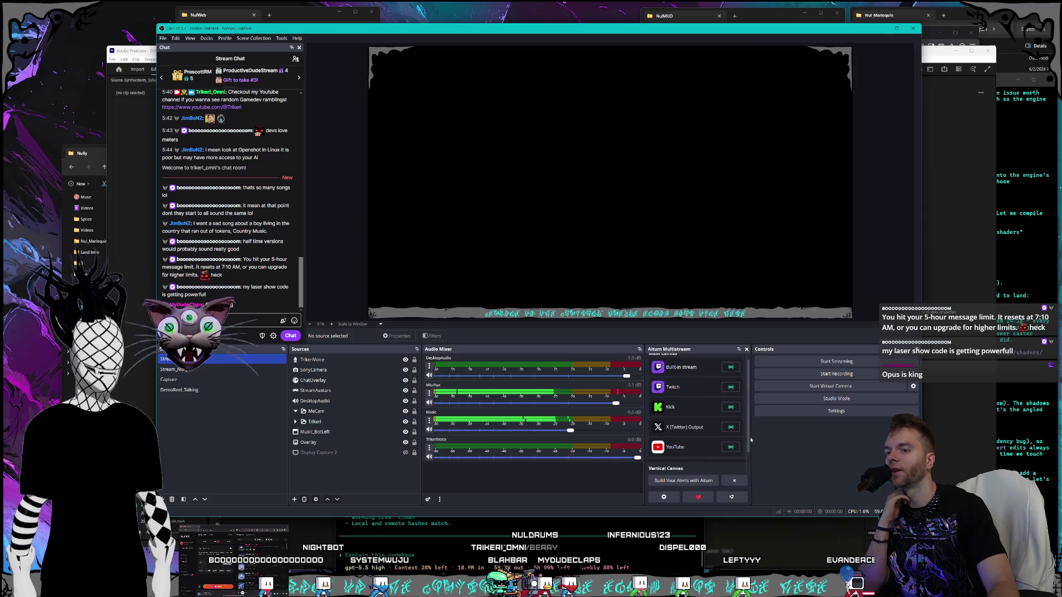
scroll(750, 445, "up", 1)
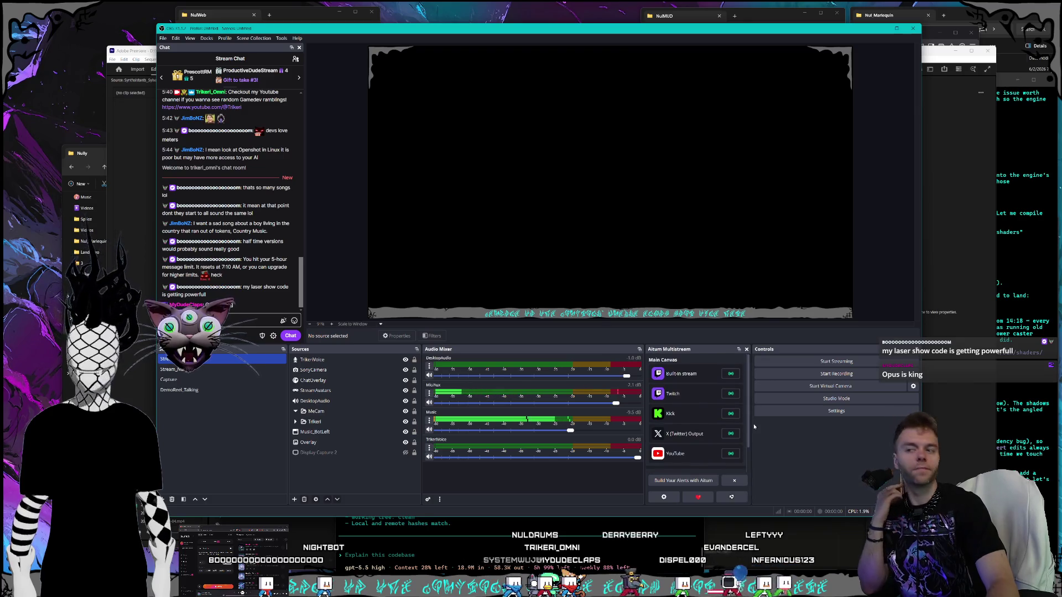
left_click(663, 497)
mouse_move(513, 188)
left_mouse_down()
mouse_move(269, 225)
mouse_move(3, 243)
mouse_move(625, 175)
left_mouse_up()
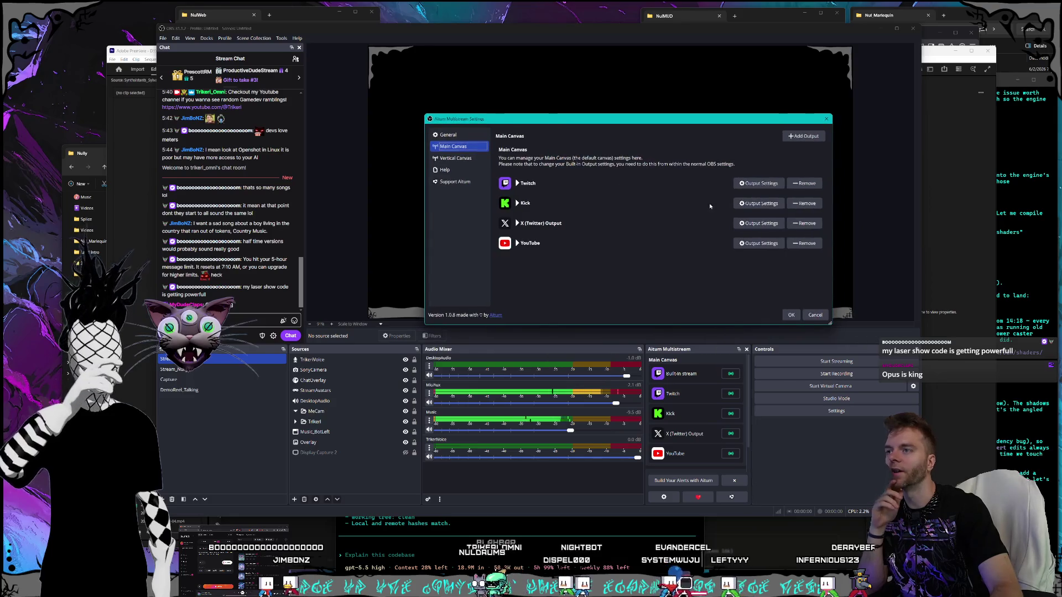
key("Escape")
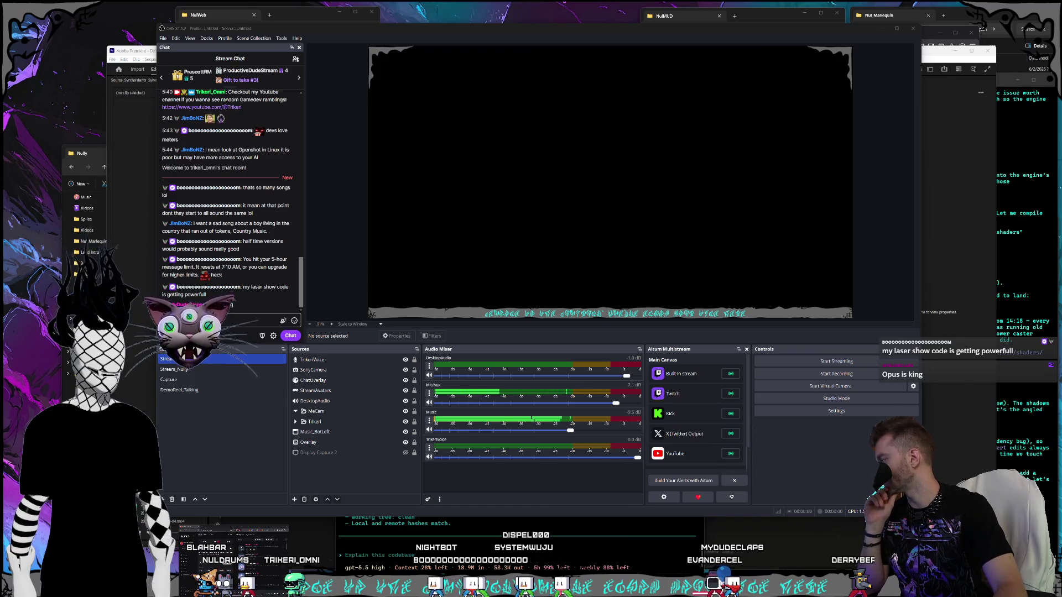
Step: Reopen the Aitum Multistream settings and move and enlarge the dialog so all outputs fit
left_click(664, 496)
mouse_move(402, 196)
left_mouse_down()
mouse_move(362, 120)
mouse_move(323, 99)
left_mouse_up()
mouse_move(668, 298)
left_mouse_down()
mouse_move(728, 359)
mouse_move(755, 366)
left_mouse_up()
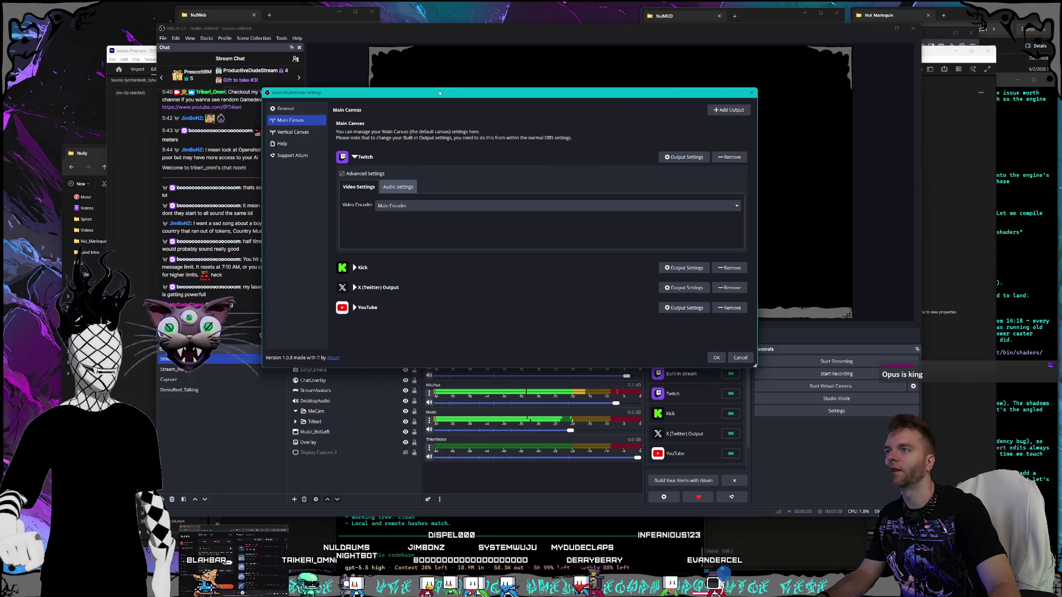
left_click_drag(440, 93, 424, 46)
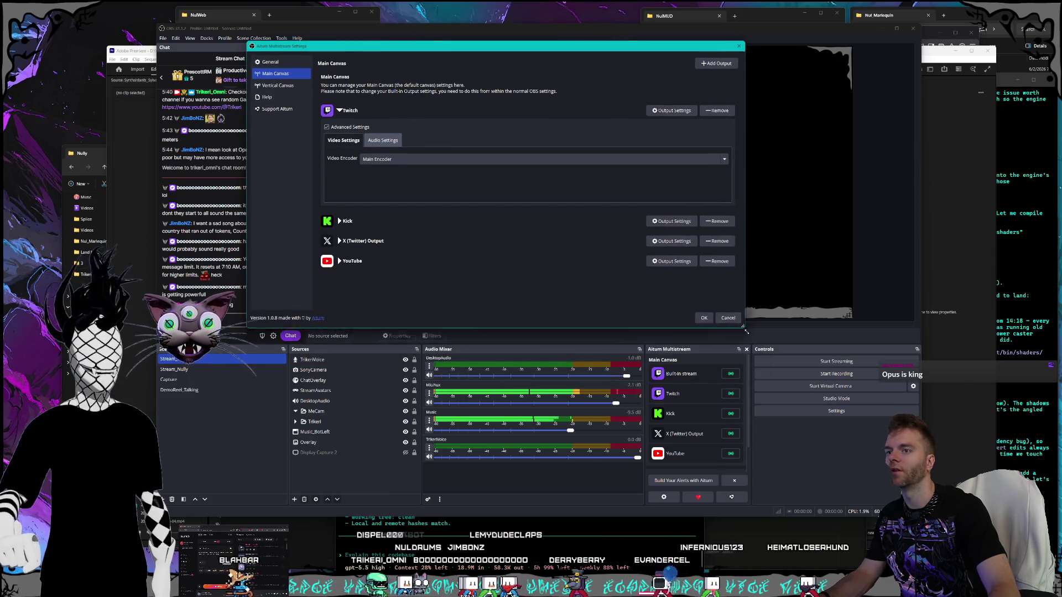
left_click_drag(746, 331, 752, 355)
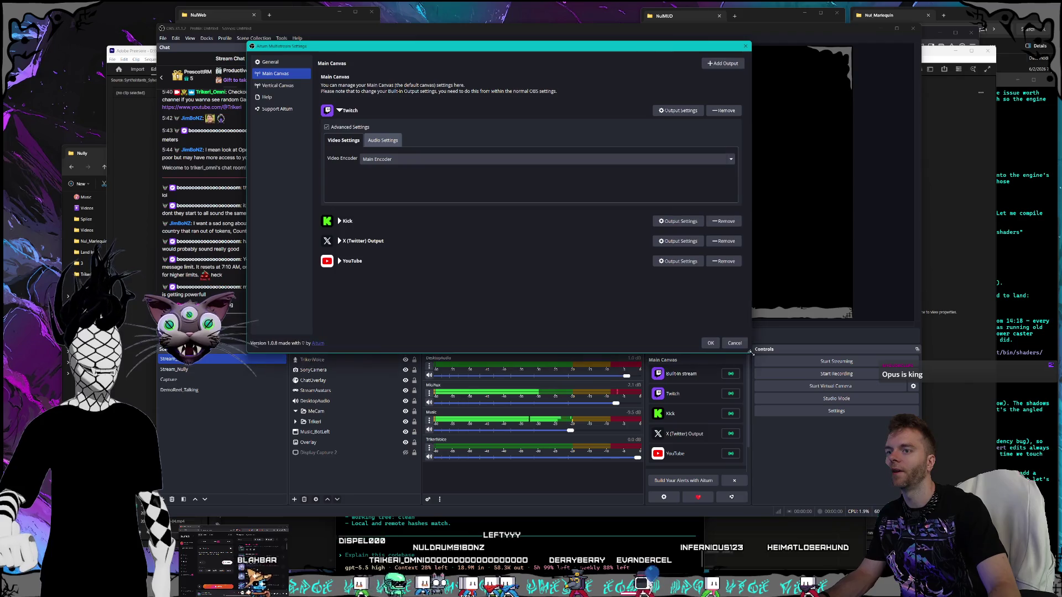
Step: Set Twitch's video encoder to NVIDIA NVENC H.264 with the P6: Slower (Better Quality) preset
left_click(402, 159)
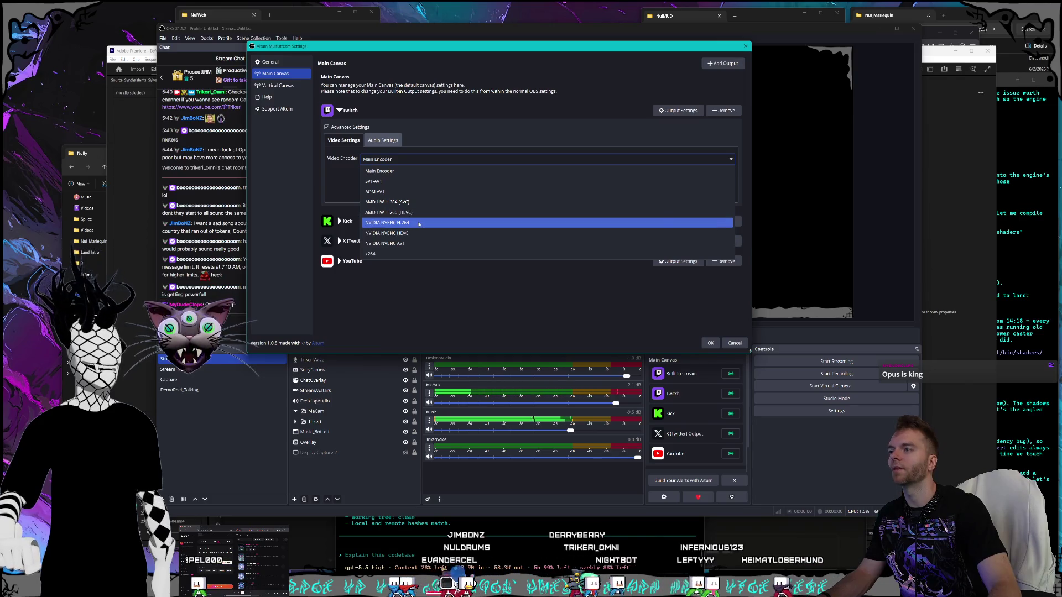
left_click(418, 224)
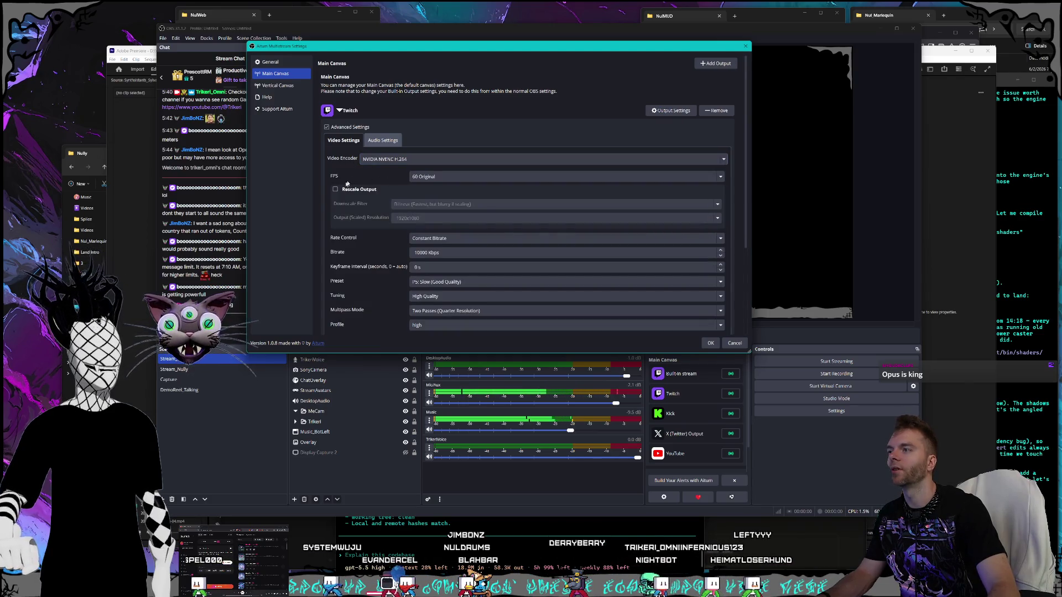
scroll(365, 181, "down", 4)
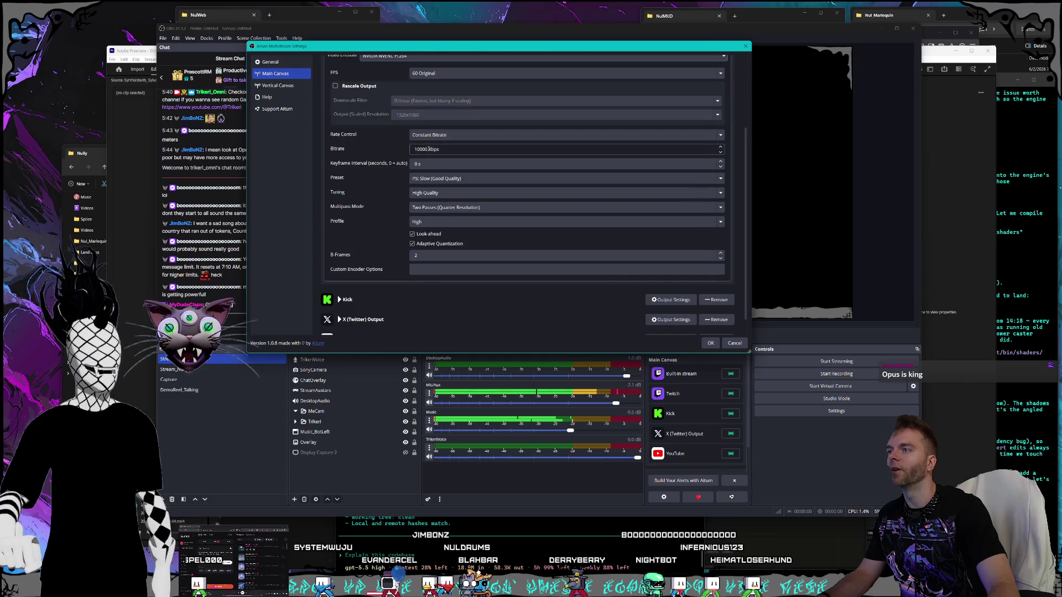
left_click(416, 135)
left_click(420, 135)
type("2")
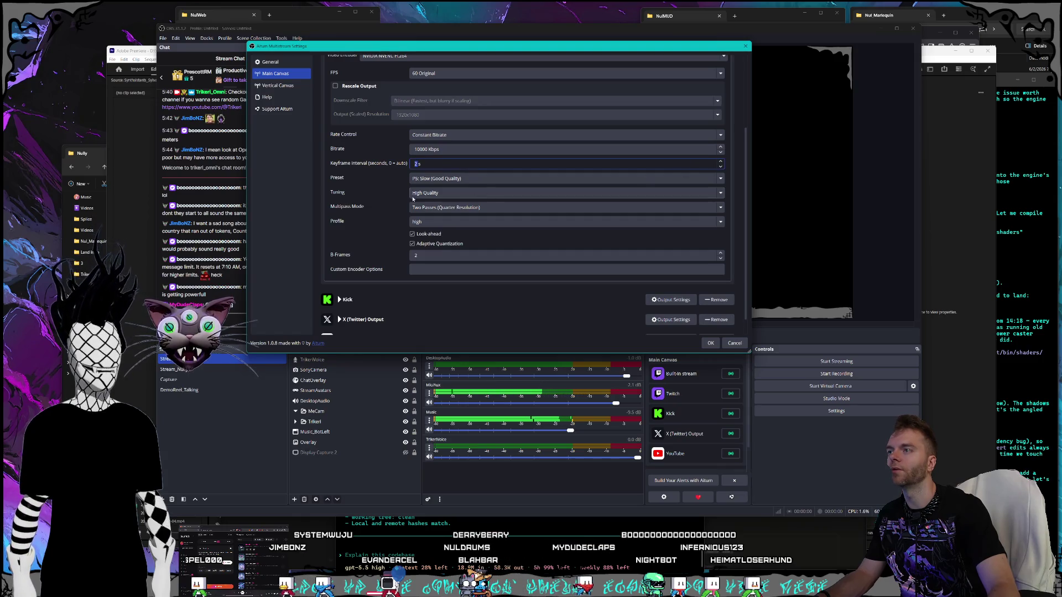
left_click(423, 178)
left_click(447, 233)
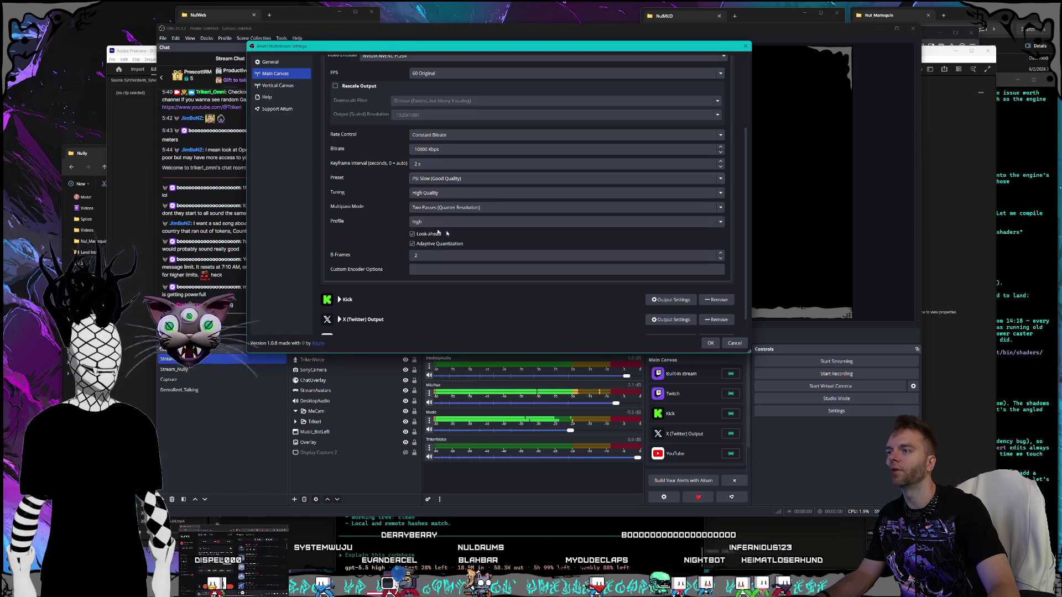
left_click(445, 179)
left_click(445, 242)
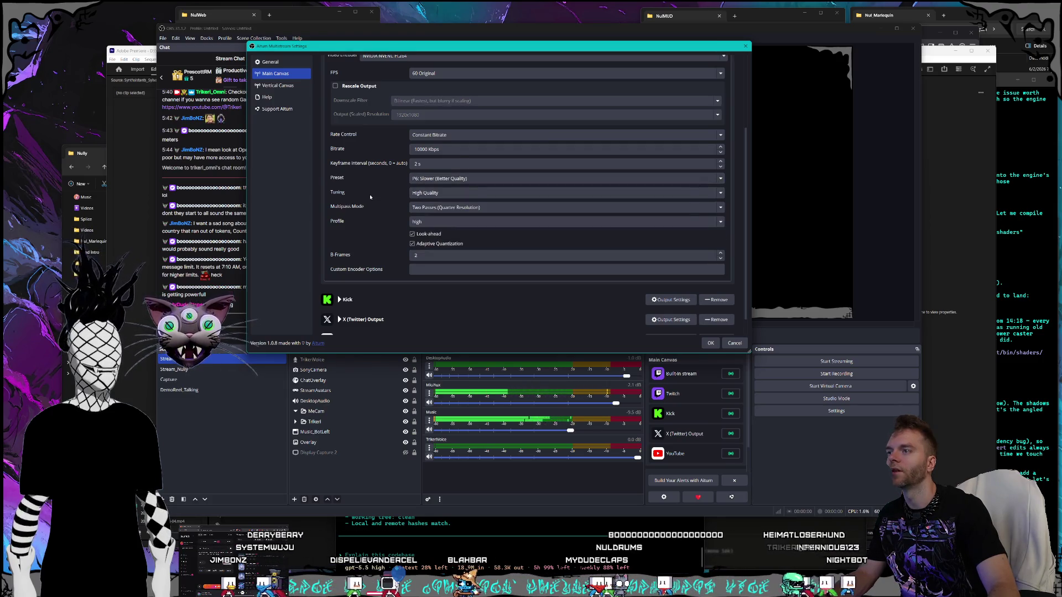
scroll(370, 197, "up", 2)
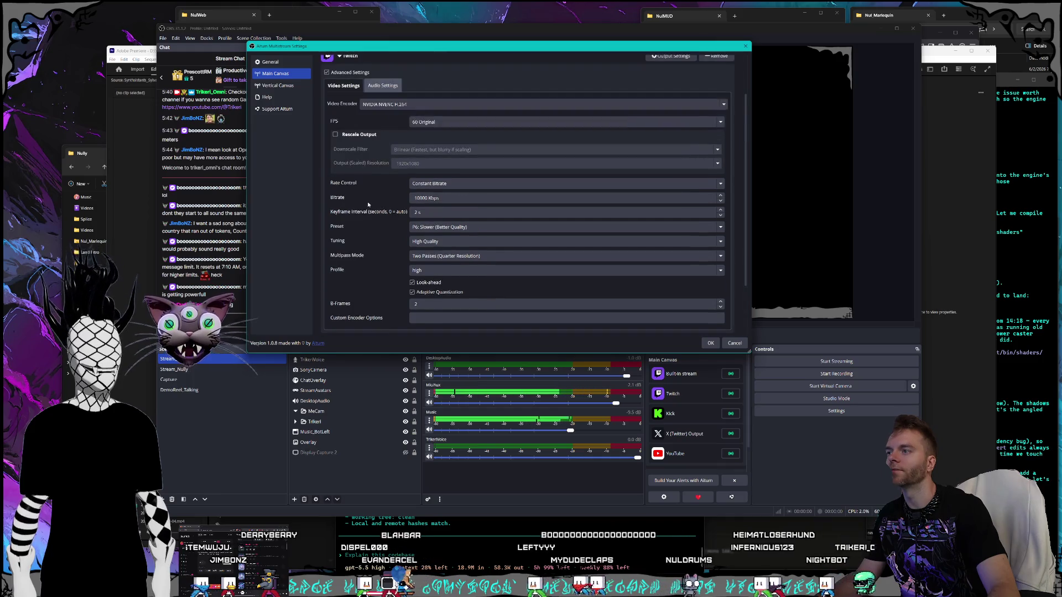
scroll(367, 224, "down", 2)
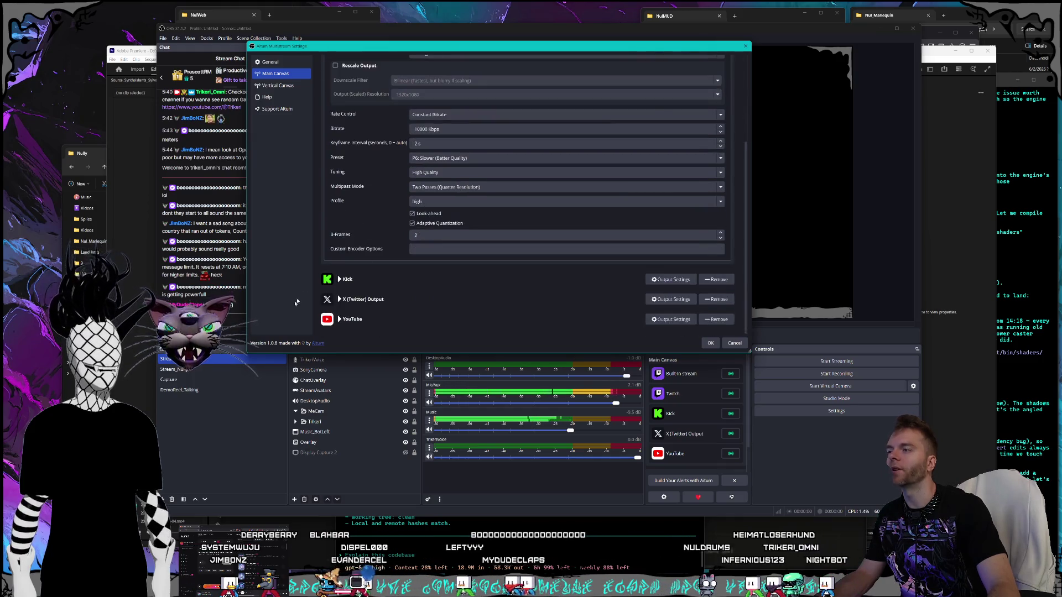
Step: Enable Kick's advanced settings and switch its video encoder to NVIDIA NVENC H.264
left_click(327, 280)
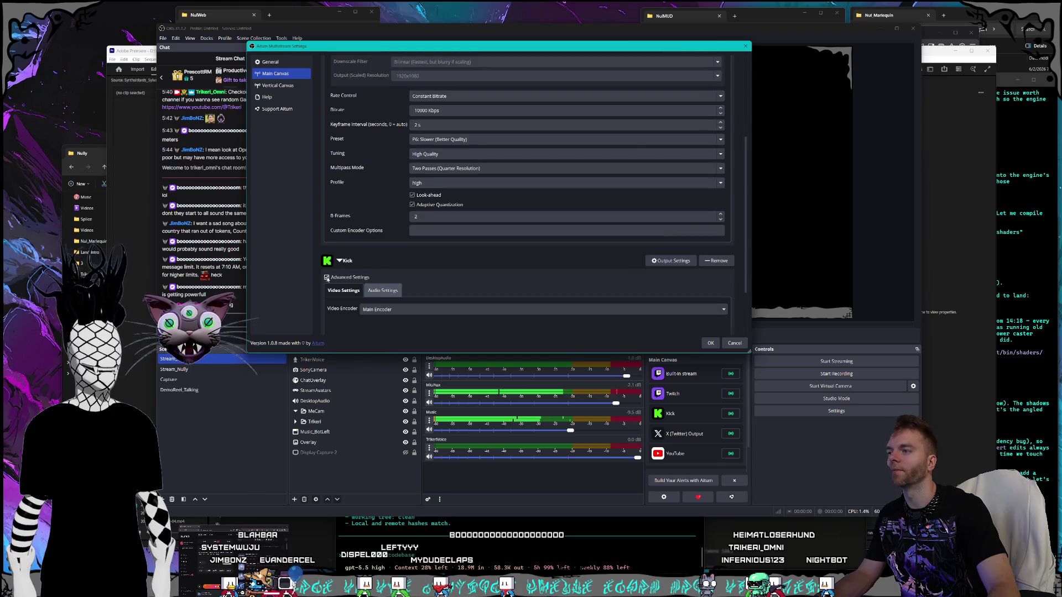
scroll(352, 267, "down", 2)
left_click(378, 242)
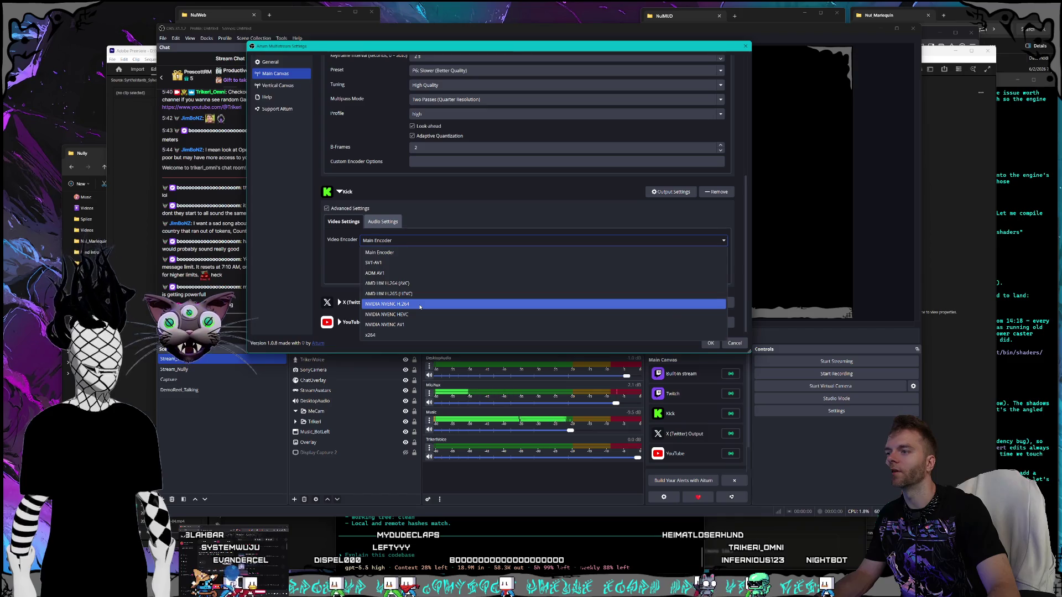
left_click(419, 304)
left_click(383, 221)
scroll(343, 222, "down", 3)
scroll(366, 225, "up", 3)
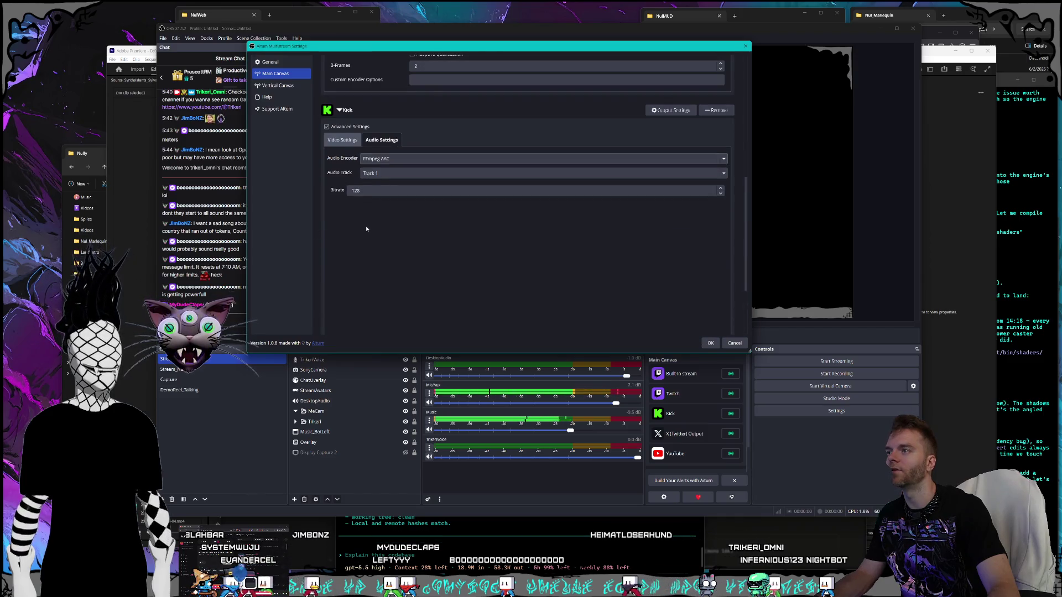
scroll(367, 228, "up", 1)
left_click(343, 175)
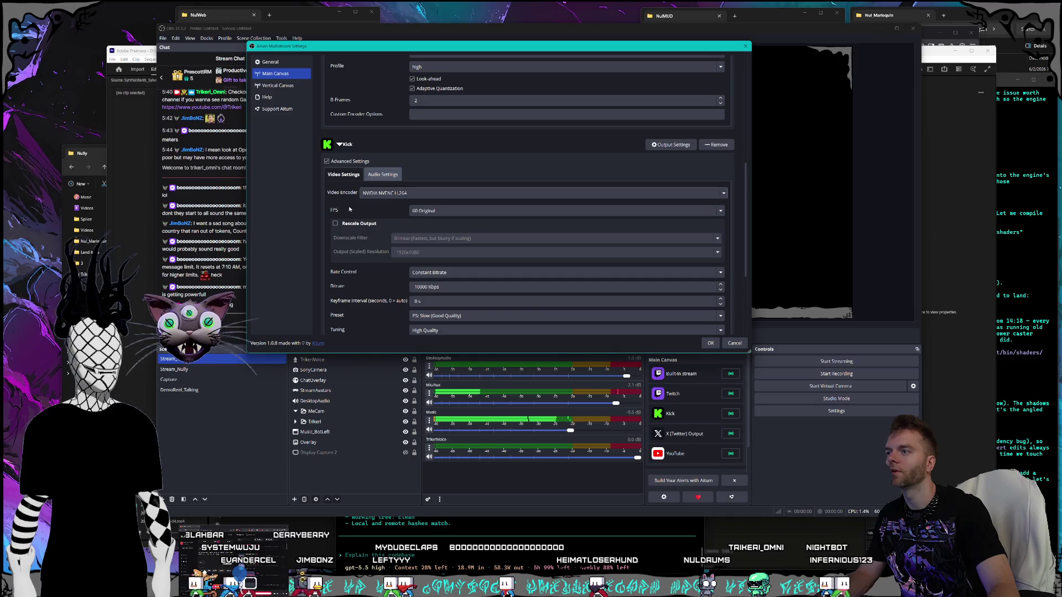
Step: Turn on output rescaling for Kick and set its bitrate to 6000 Kbps
left_click(335, 224)
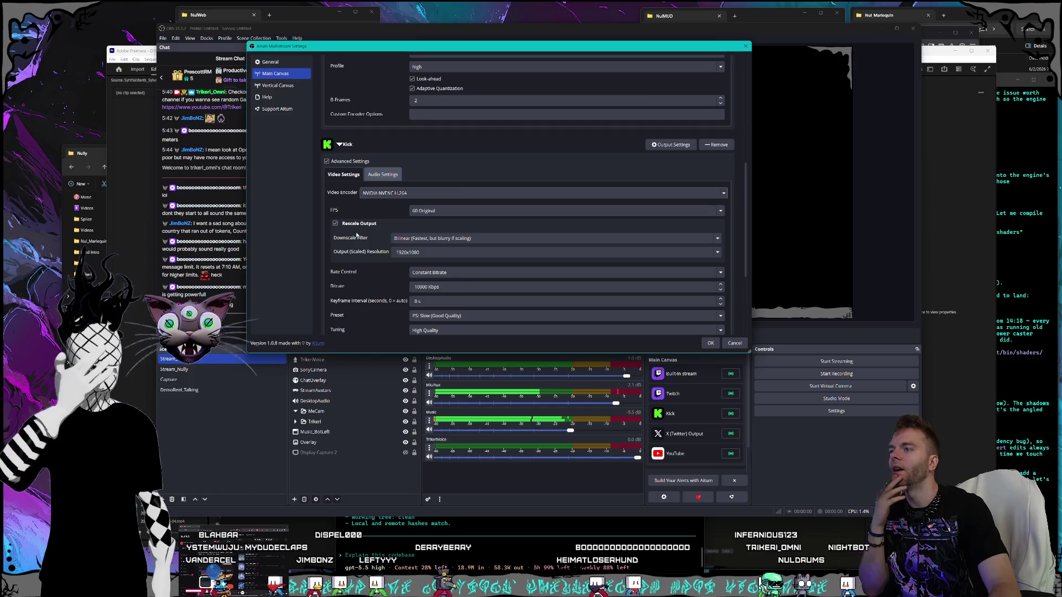
scroll(424, 230, "down", 2)
left_click(419, 217)
key("BackSpace")
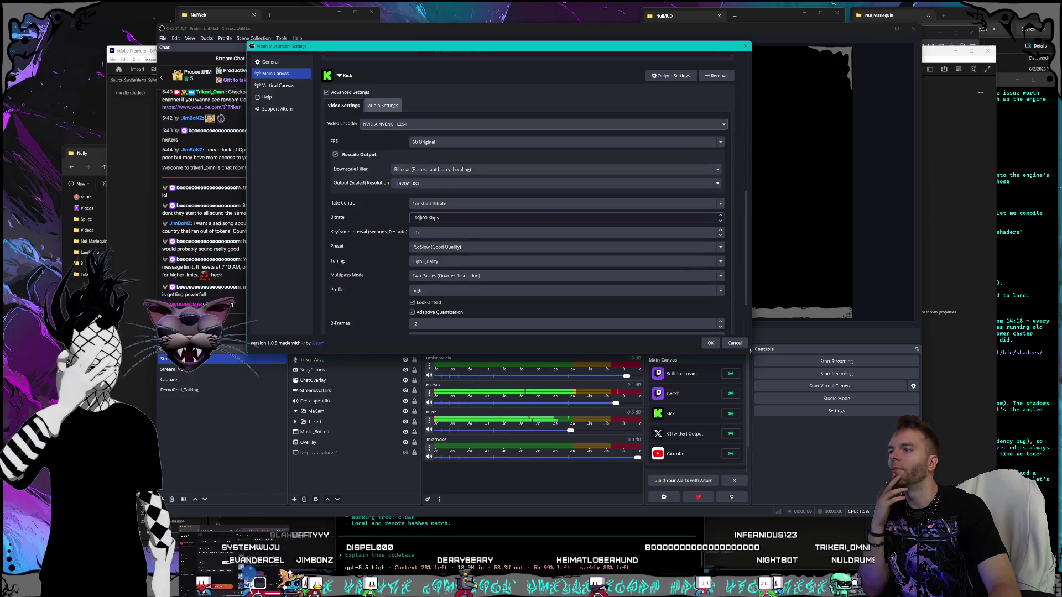
key("BackSpace")
type("6")
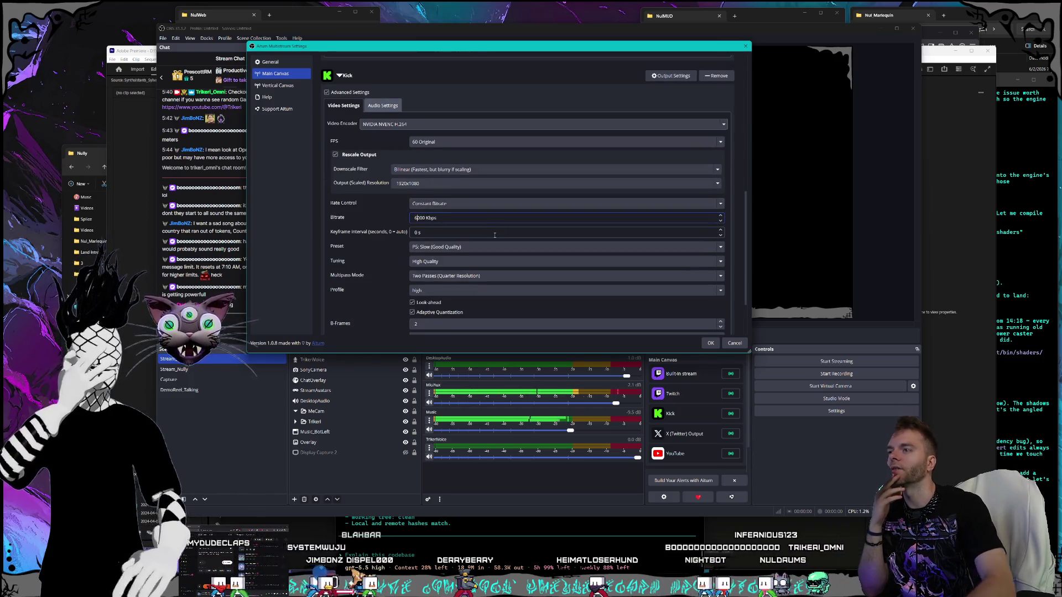
left_click(378, 205)
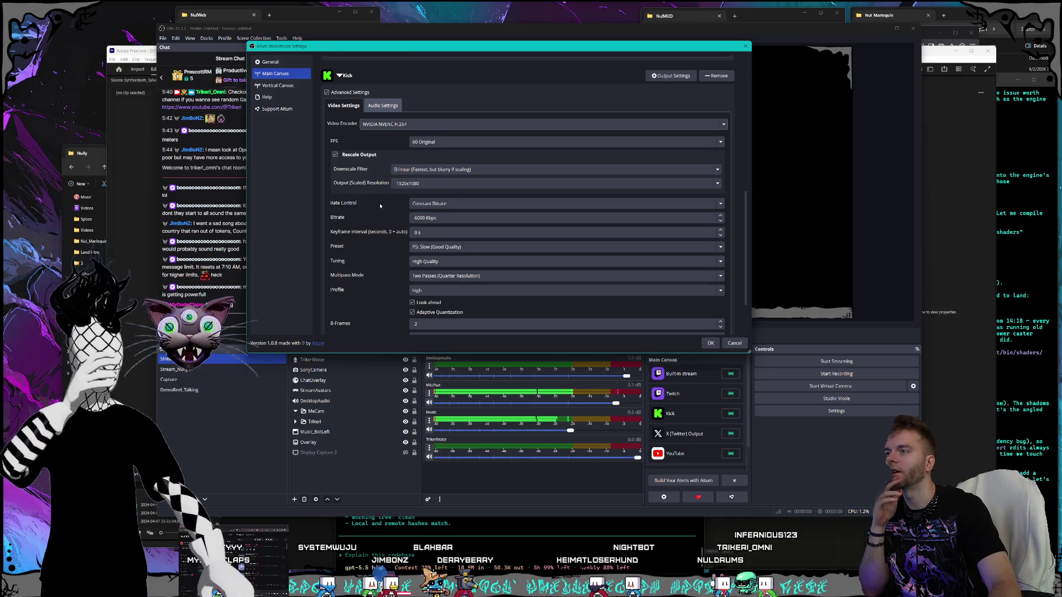
Step: Give Kick a 2 s keyframe interval and the P6: Slower (Better Quality) preset
left_click(416, 232)
scroll(416, 232, "up", 2)
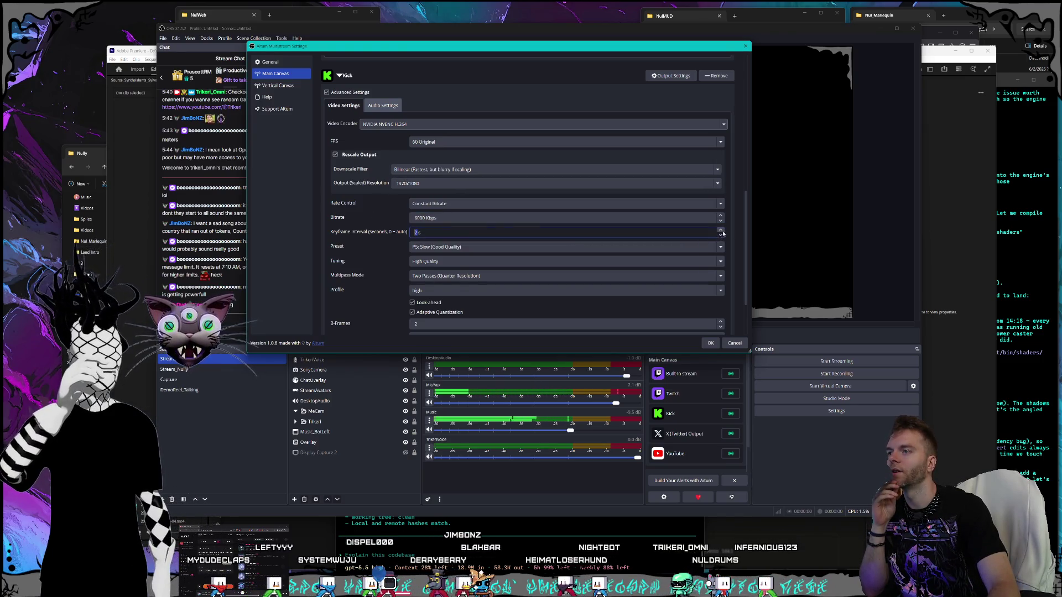
type("2")
left_click(416, 247)
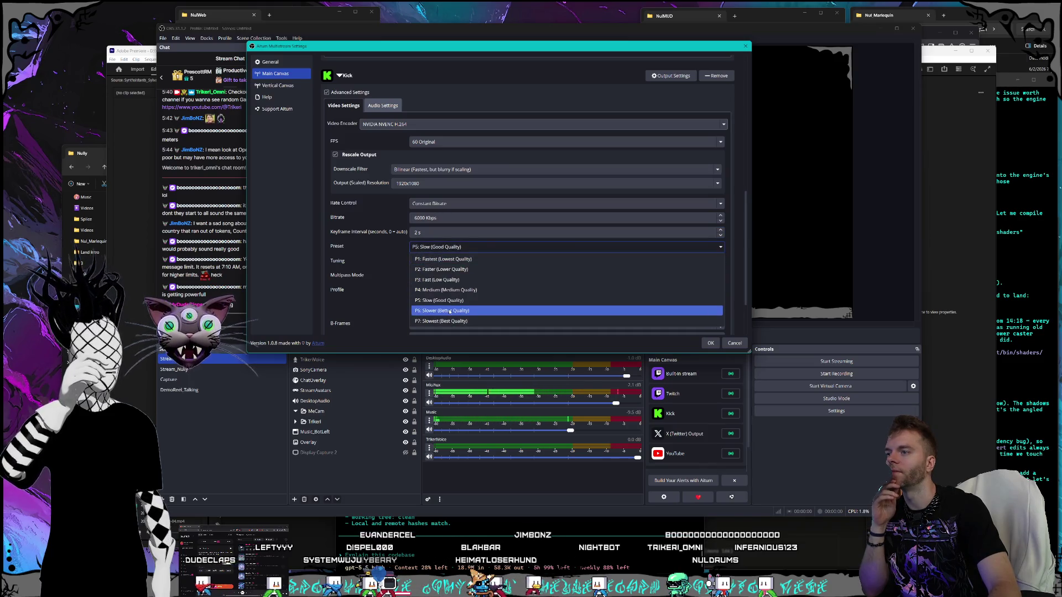
left_click(449, 312)
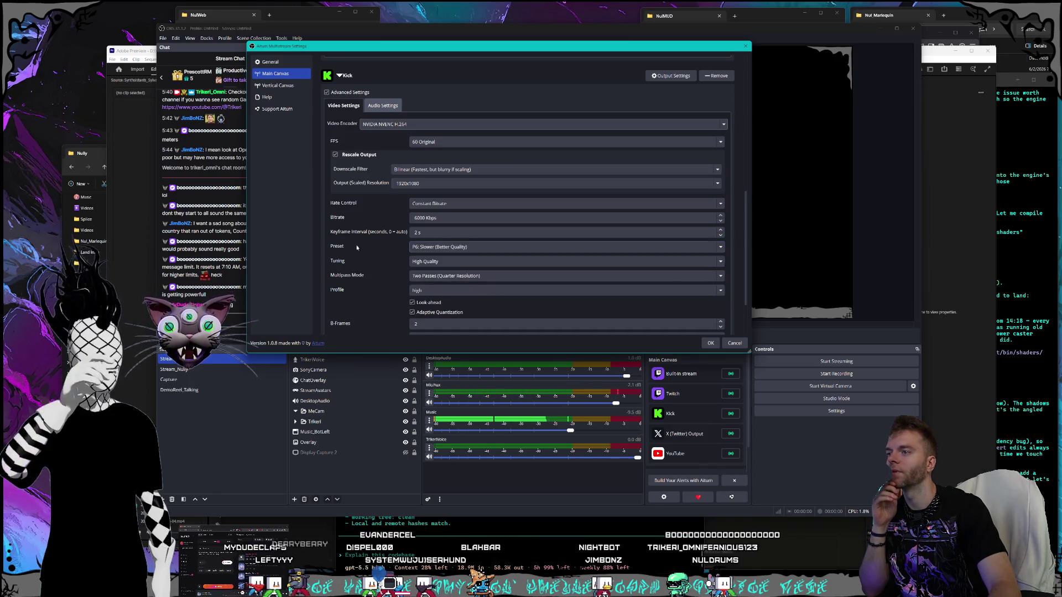
scroll(365, 251, "down", 2)
Step: Expand the X (Twitter) Output and enable its Advanced Settings
left_click(340, 299)
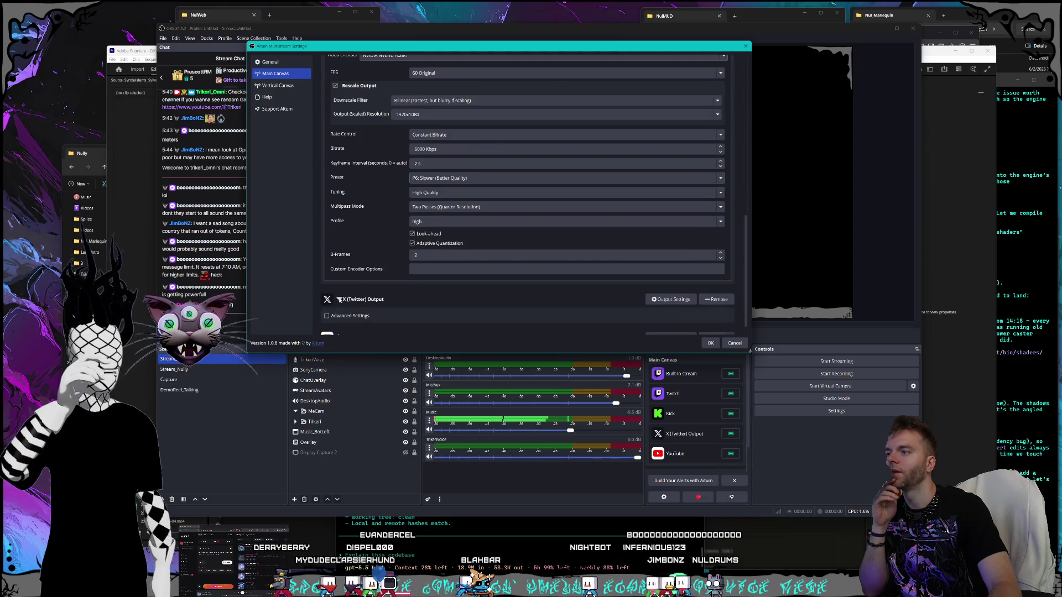
scroll(328, 299, "down", 1)
left_click(328, 298)
scroll(435, 258, "down", 2)
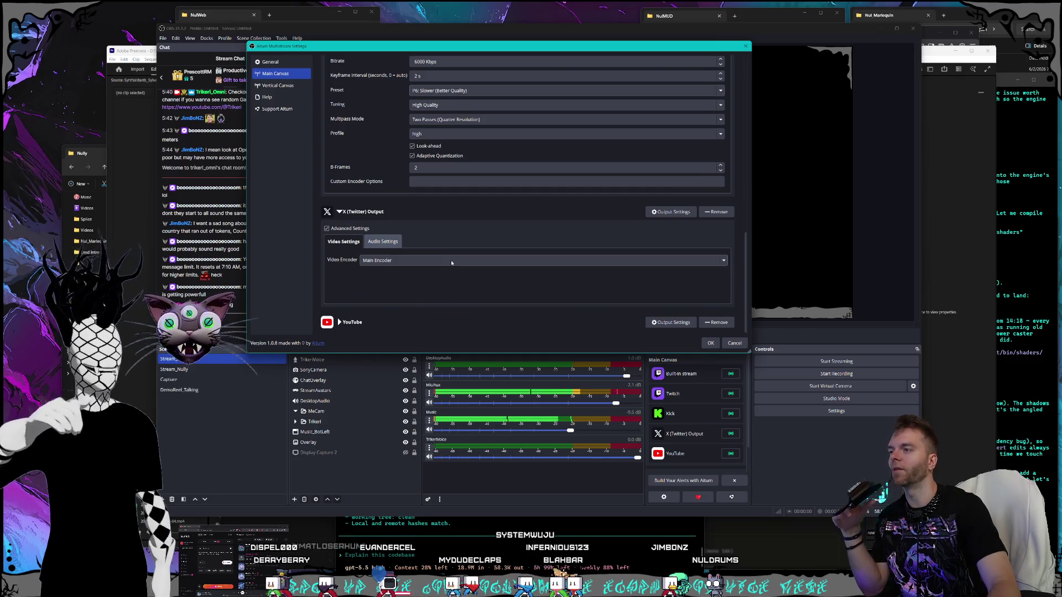
left_click(452, 261)
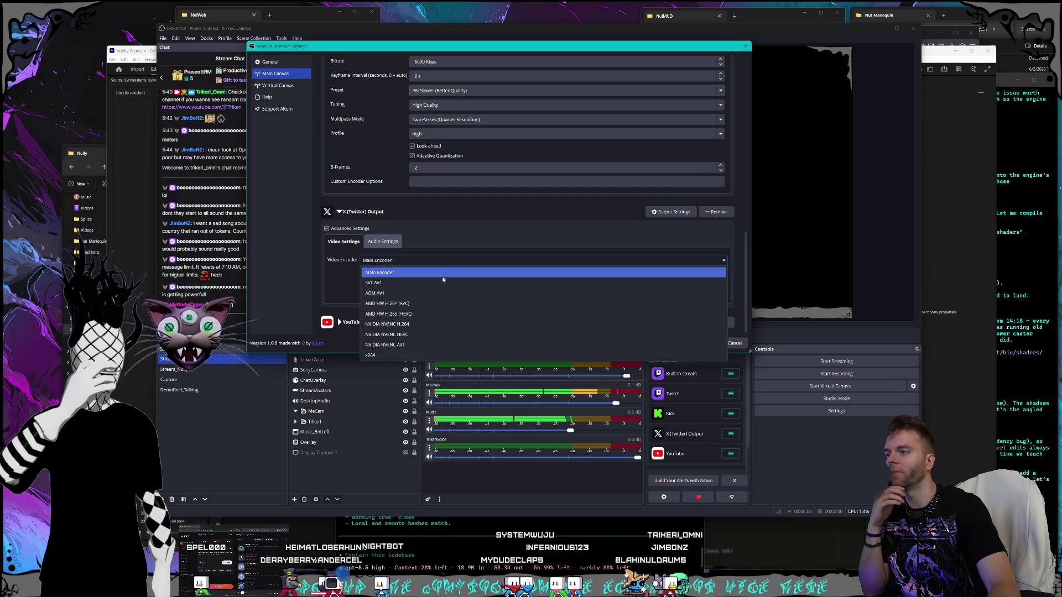
Step: Give the X output the NVIDIA NVENC H.264 encoder and a 6000 Kbps bitrate
left_click(440, 324)
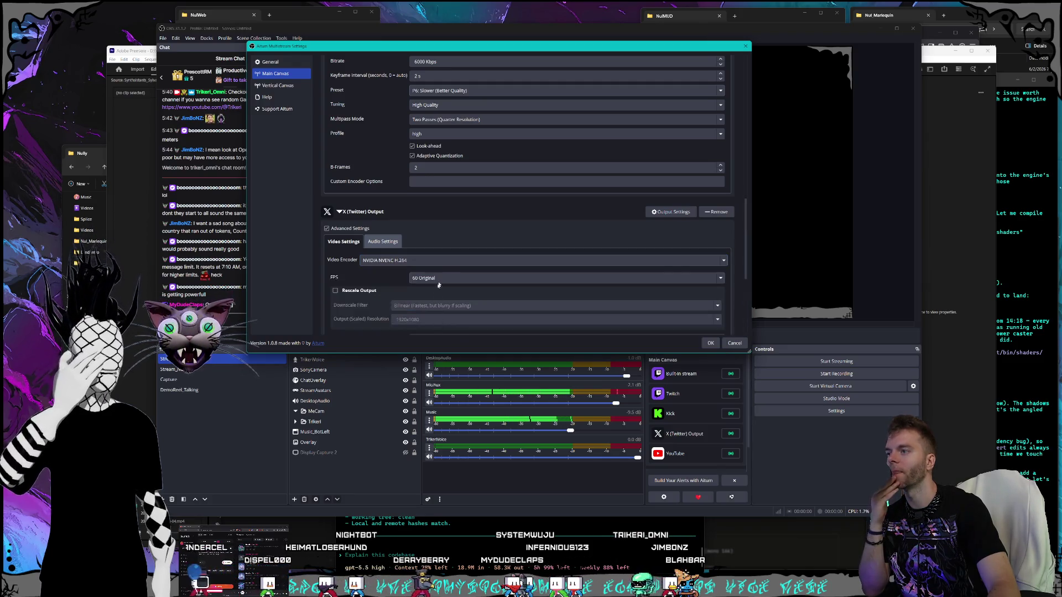
scroll(357, 248, "down", 3)
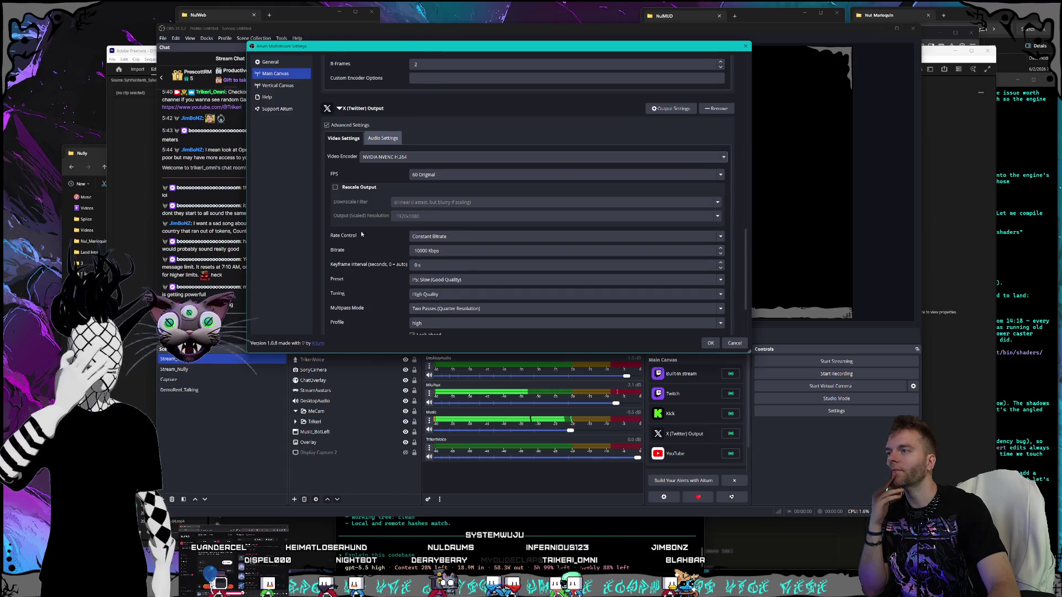
scroll(362, 234, "down", 1)
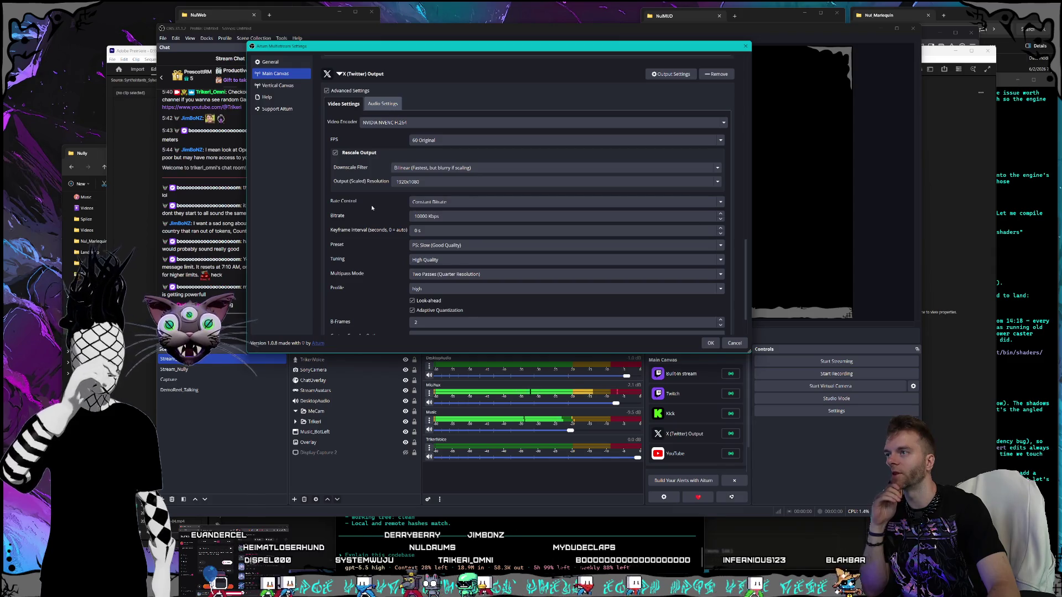
left_click(416, 218)
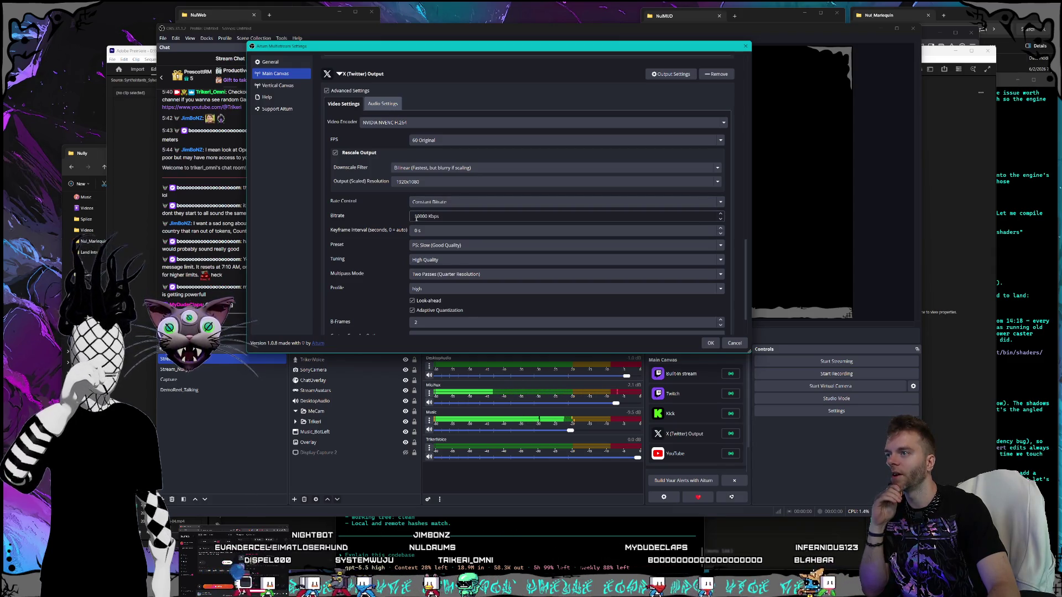
key("BackSpace")
key("BackSpace")
type("6")
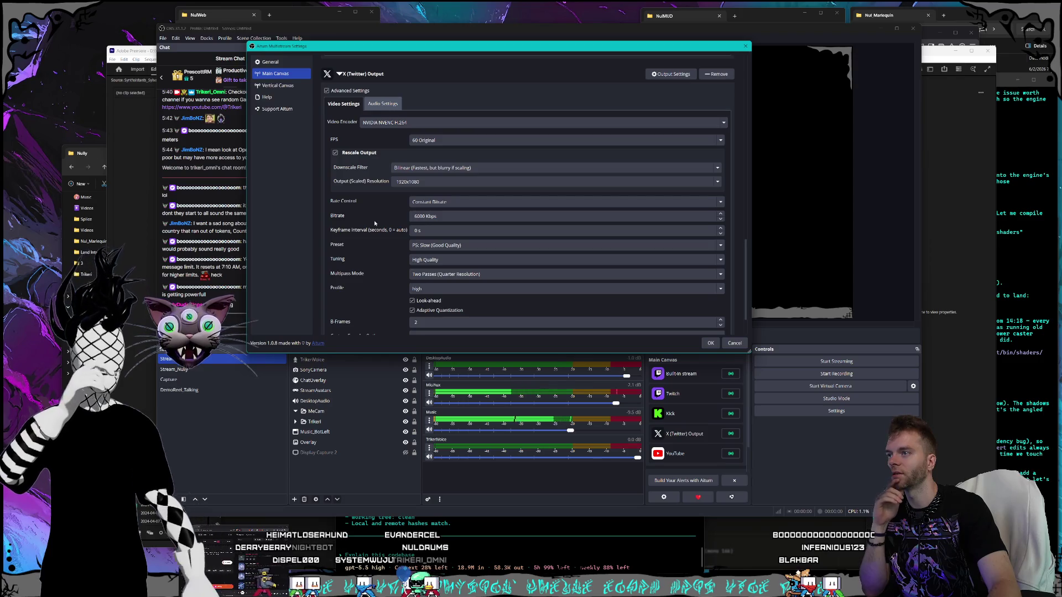
Step: Set X's keyframe interval to 2 s and preset to P6: Slower, then expand YouTube
left_click(720, 227)
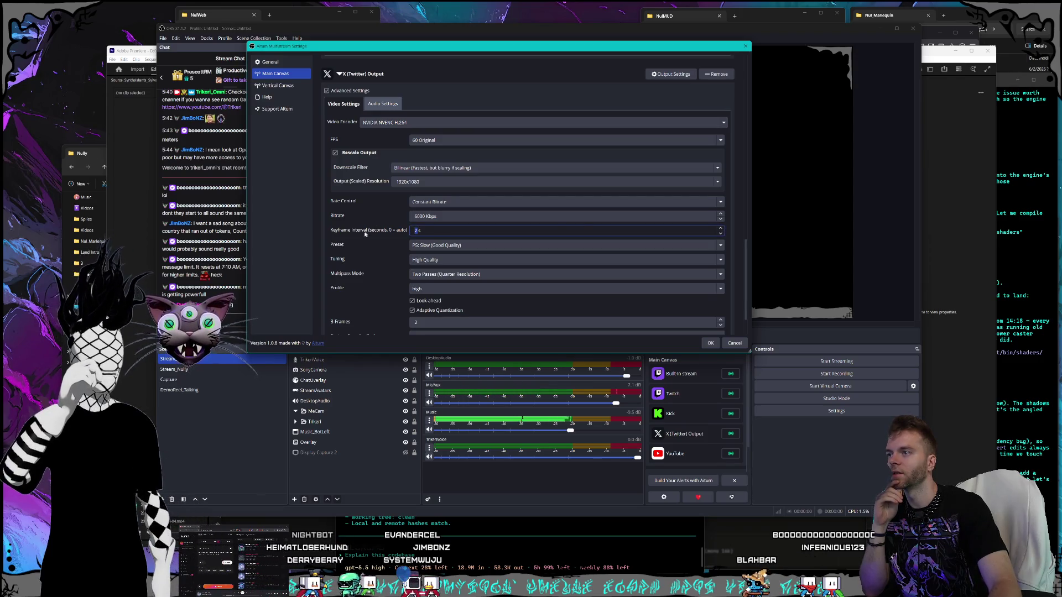
scroll(377, 232, "down", 2)
left_click(453, 200)
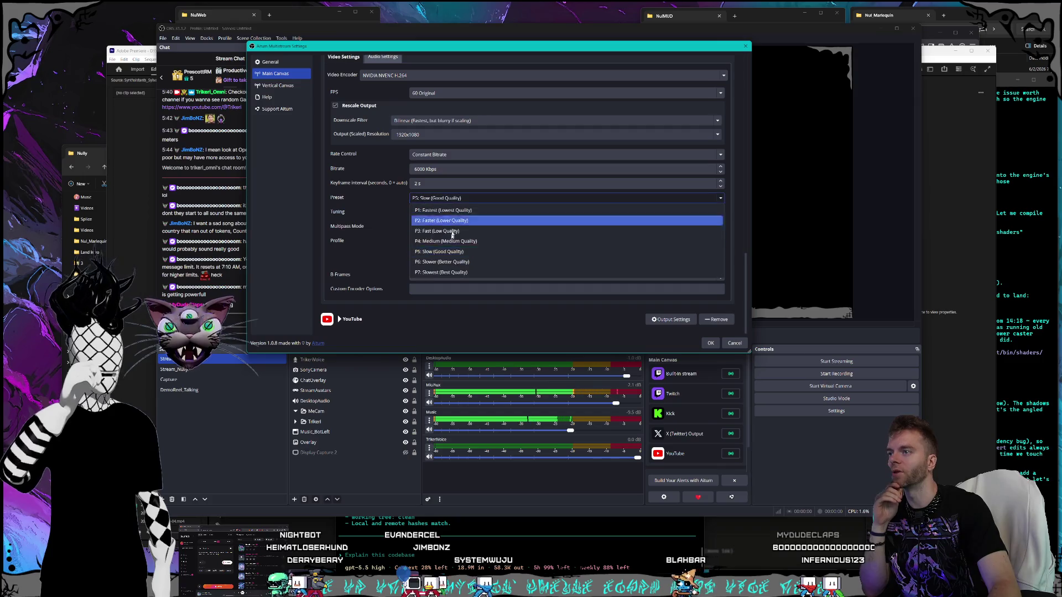
left_click(443, 253)
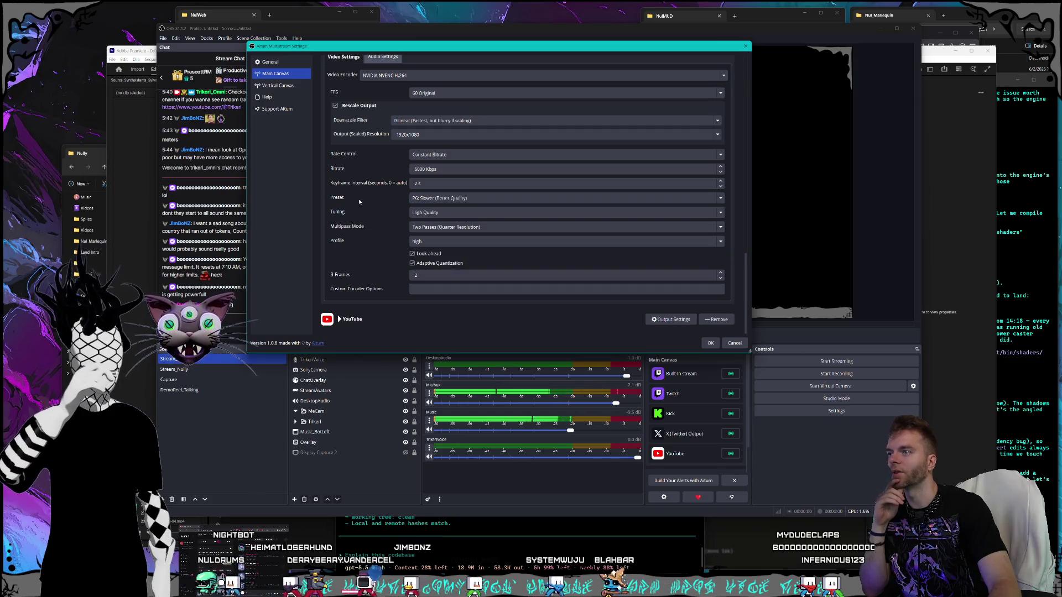
left_click(340, 319)
scroll(354, 313, "down", 1)
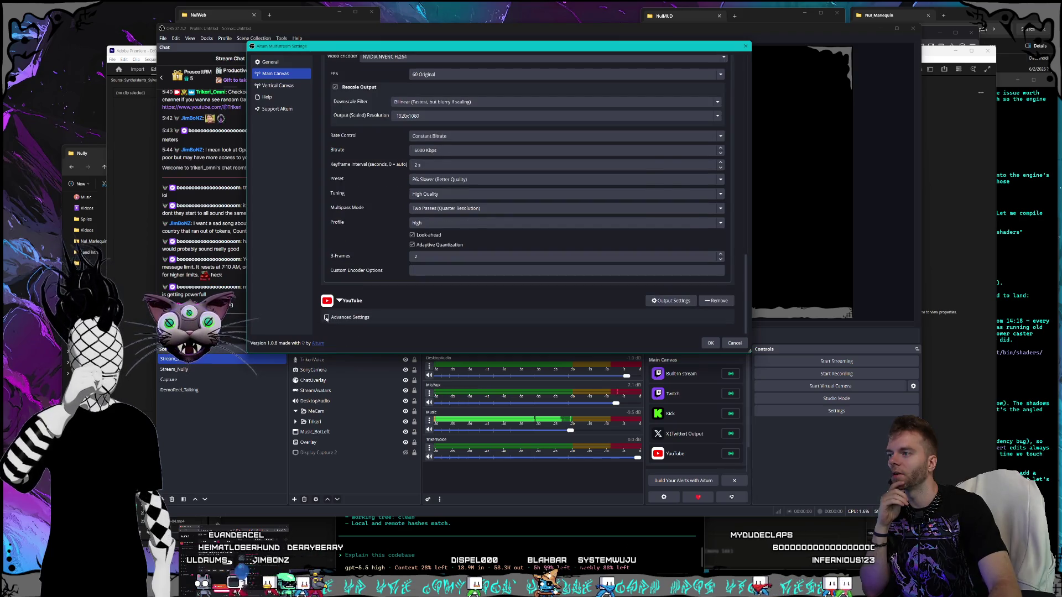
Step: Enable YouTube's advanced settings and choose NVIDIA NVENC H.264 as its video encoder
left_click(327, 317)
scroll(396, 294, "down", 3)
left_click(343, 262)
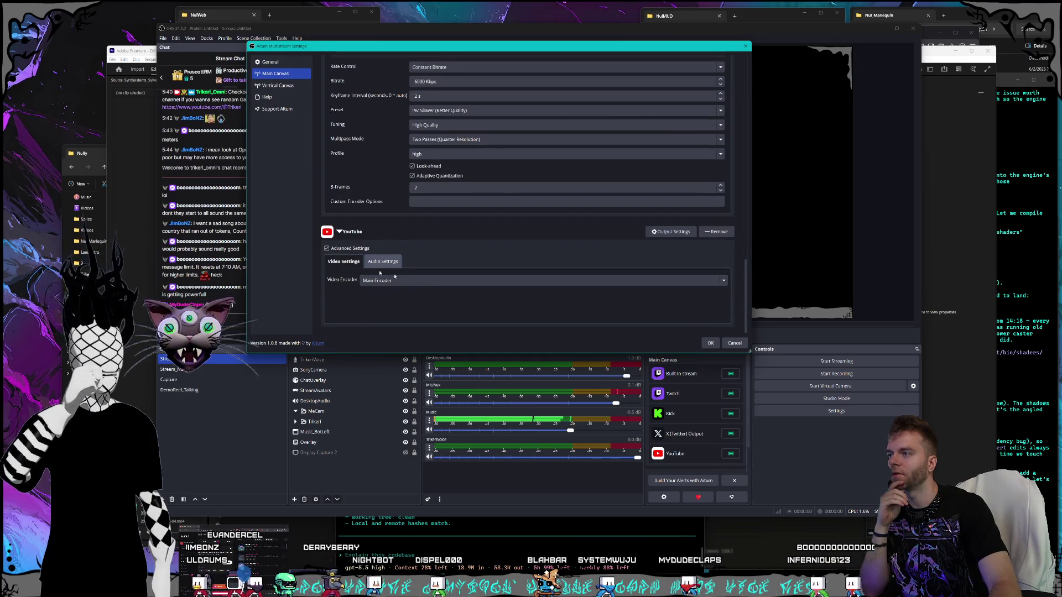
left_click(379, 281)
left_click(411, 344)
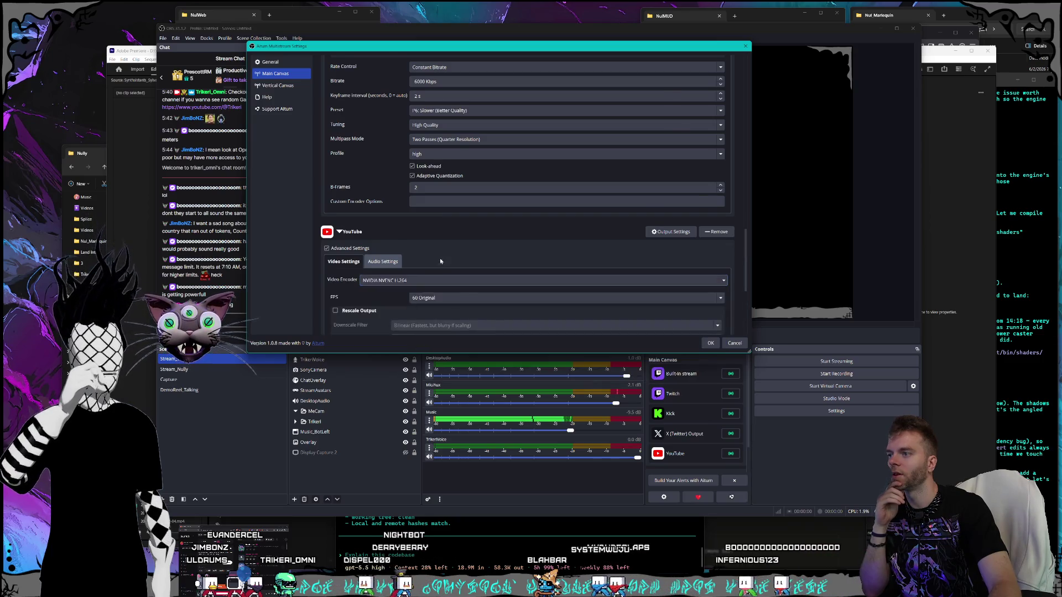
Step: Set YouTube's preset to P6: Slower (Better Quality) and confirm the multistream settings with OK
scroll(387, 262, "down", 5)
scroll(362, 226, "down", 2)
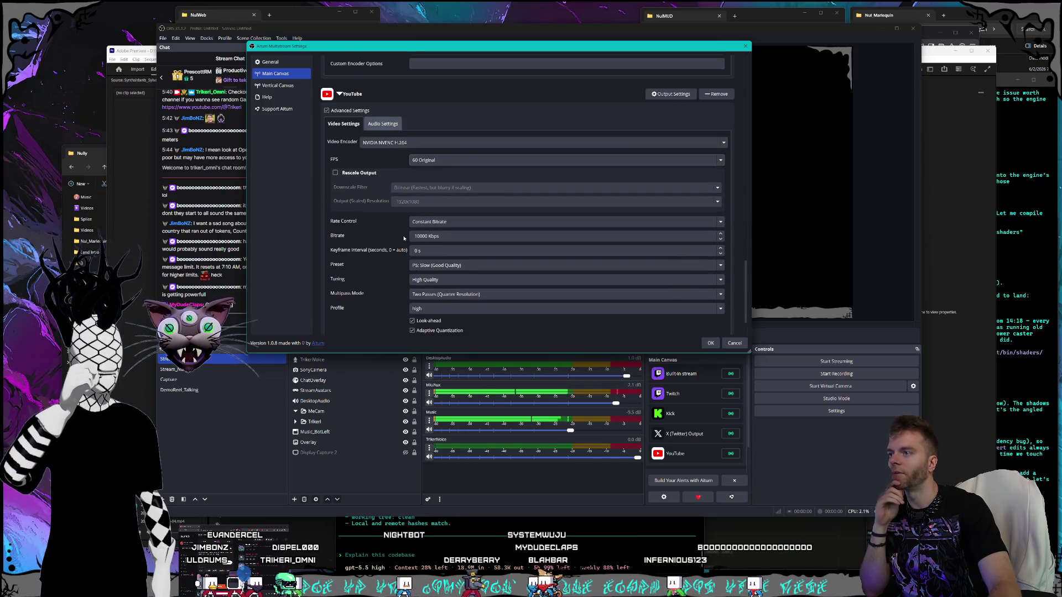
scroll(498, 215, "down", 2)
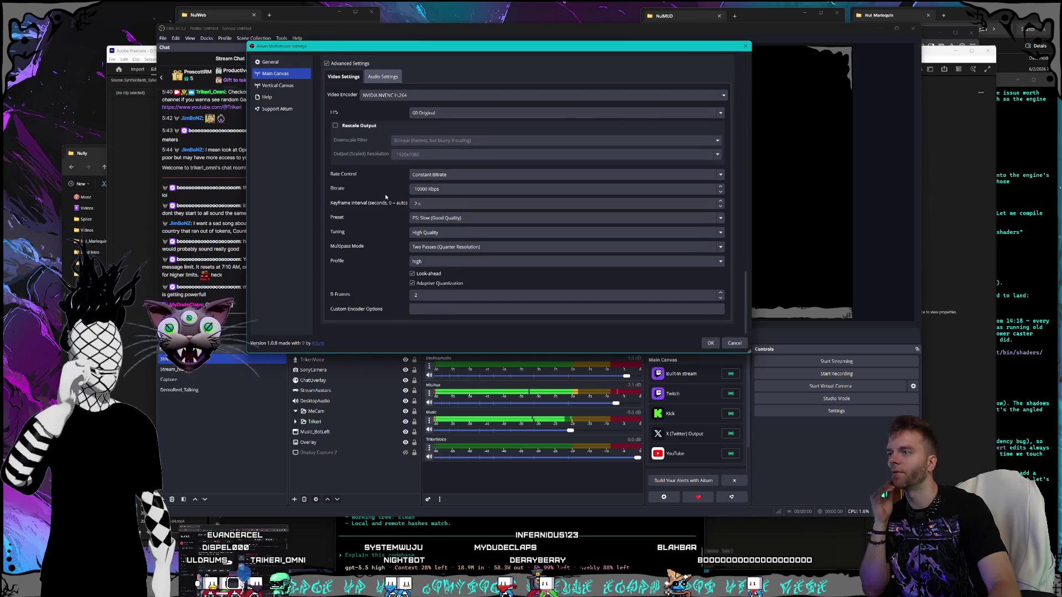
left_click(420, 219)
left_click(425, 273)
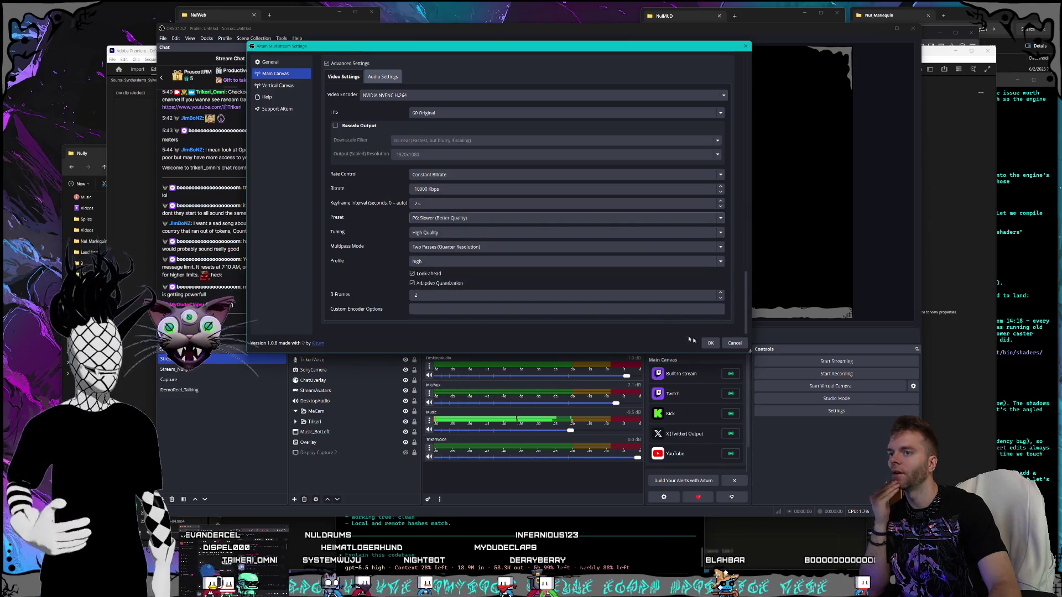
left_click(709, 343)
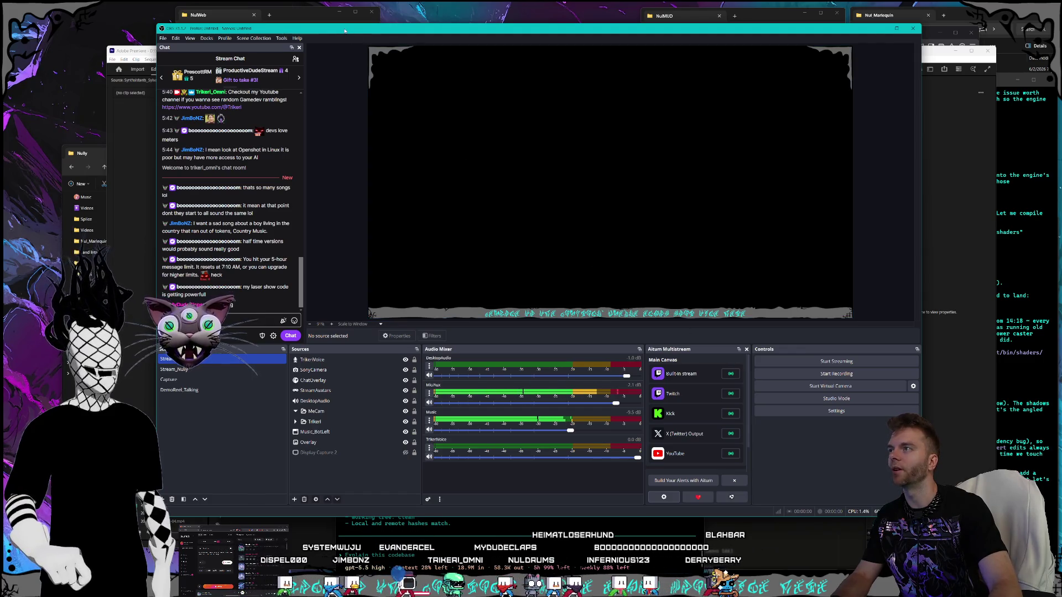
Step: Open the Go Live gate preview, then move it higher and enlarge it
left_click_drag(344, 30, 350, 35)
left_click_drag(277, 33, 266, 26)
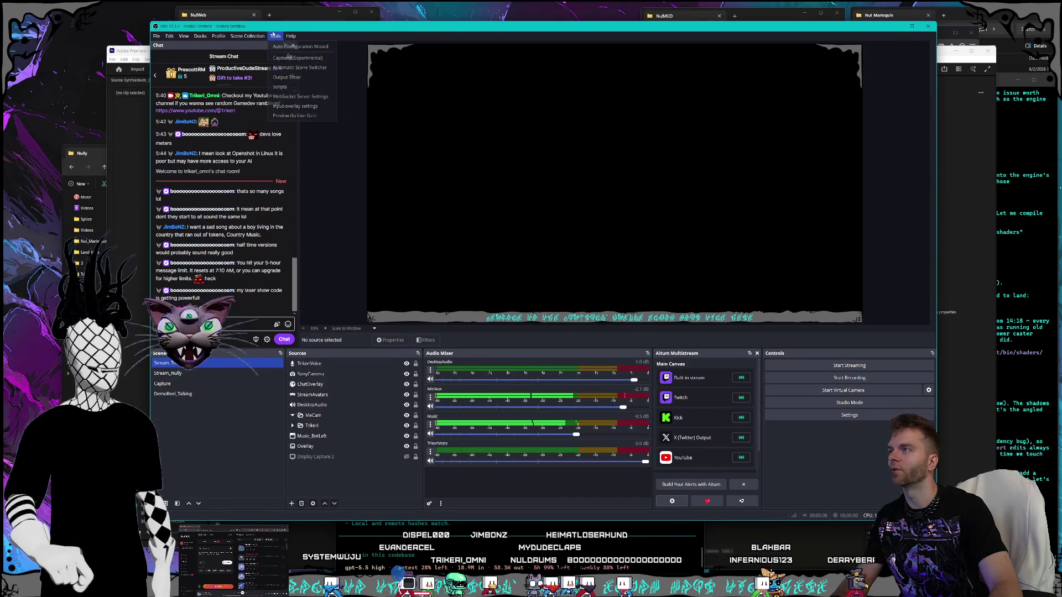
left_click(307, 119)
mouse_move(510, 217)
left_mouse_down()
mouse_move(509, 112)
mouse_move(527, 118)
mouse_move(509, 121)
left_mouse_up()
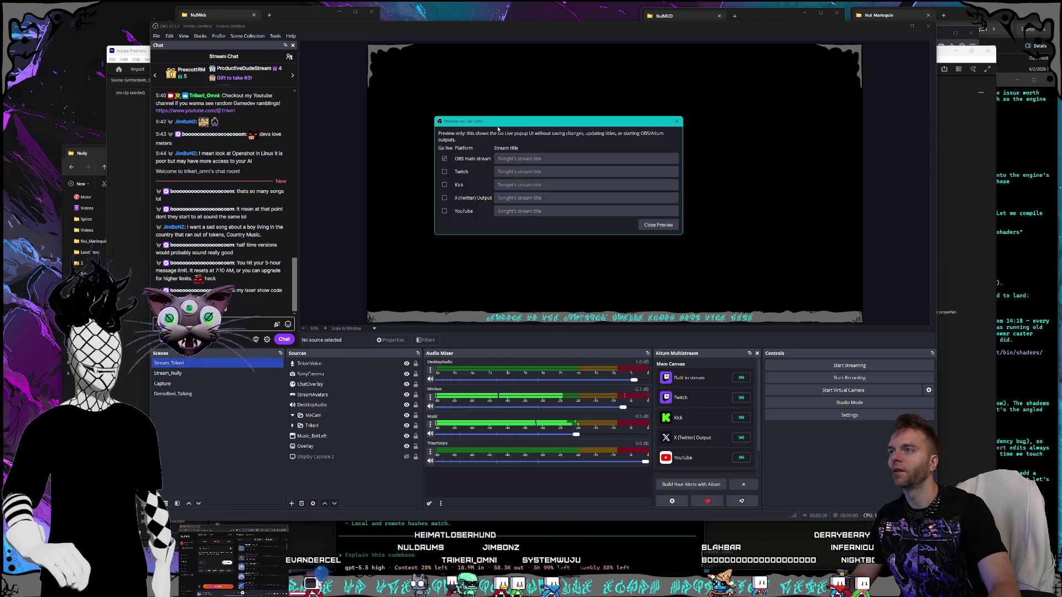
left_click_drag(508, 124, 494, 124)
mouse_move(668, 235)
left_mouse_down()
mouse_move(754, 278)
mouse_move(754, 310)
mouse_move(678, 231)
mouse_move(683, 241)
left_mouse_up()
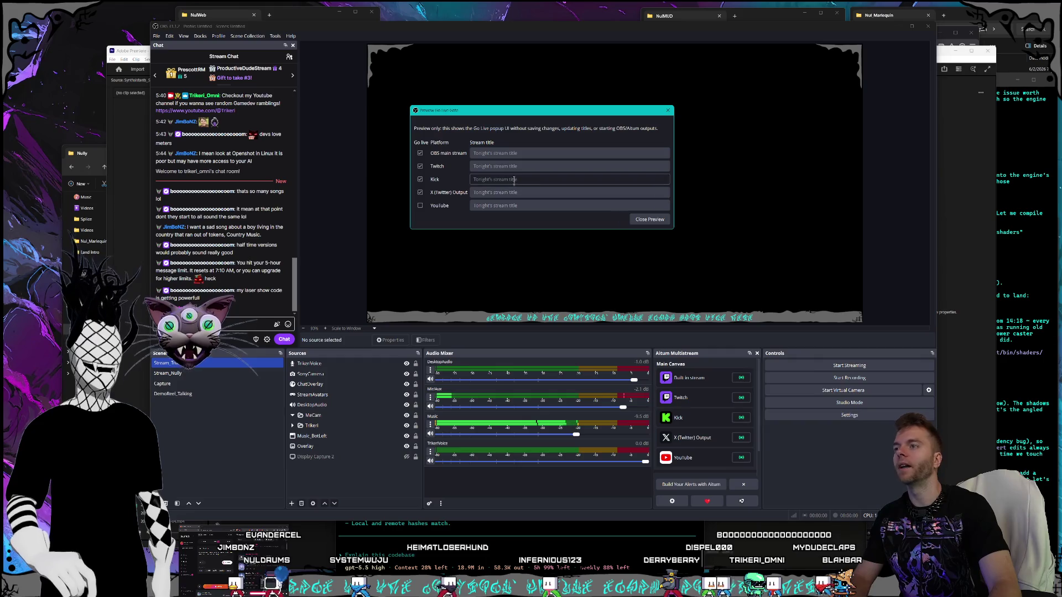
Step: Click through the Twitch, Kick and YouTube stream title fields, moving the preview around
left_click(510, 180)
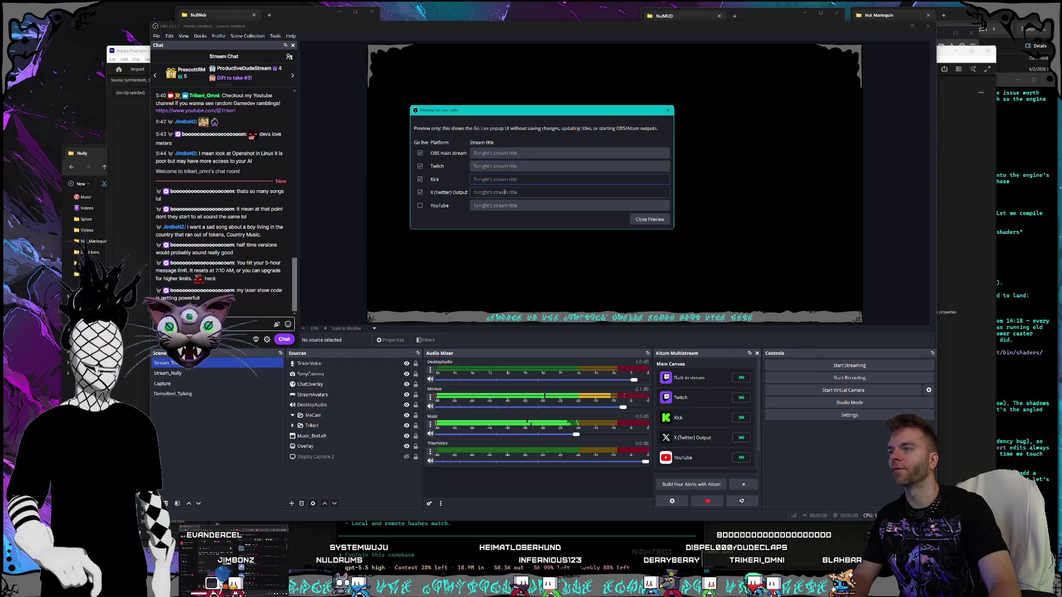
left_click(498, 203)
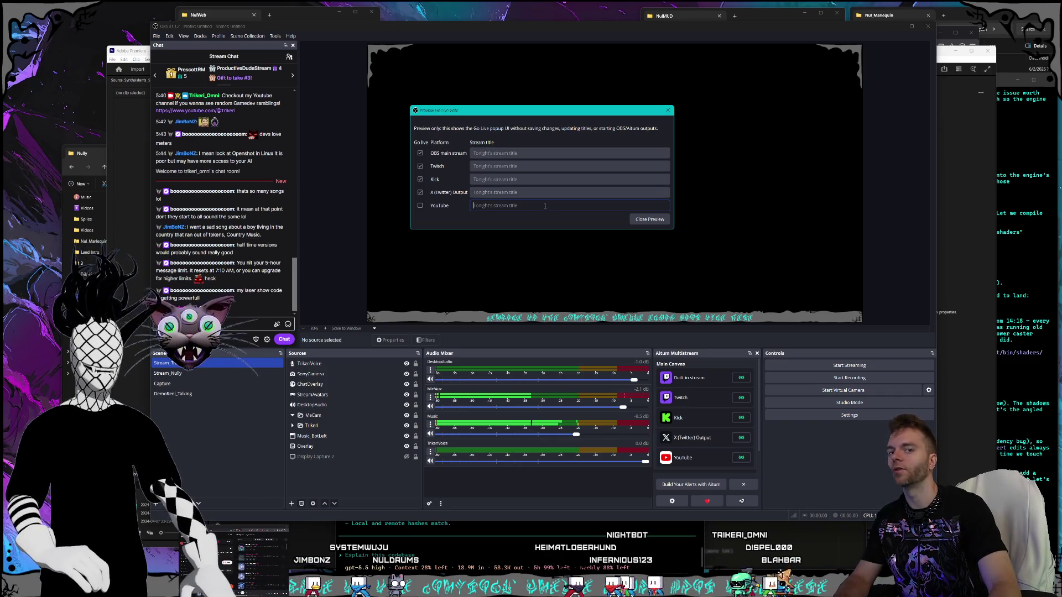
left_click(515, 178)
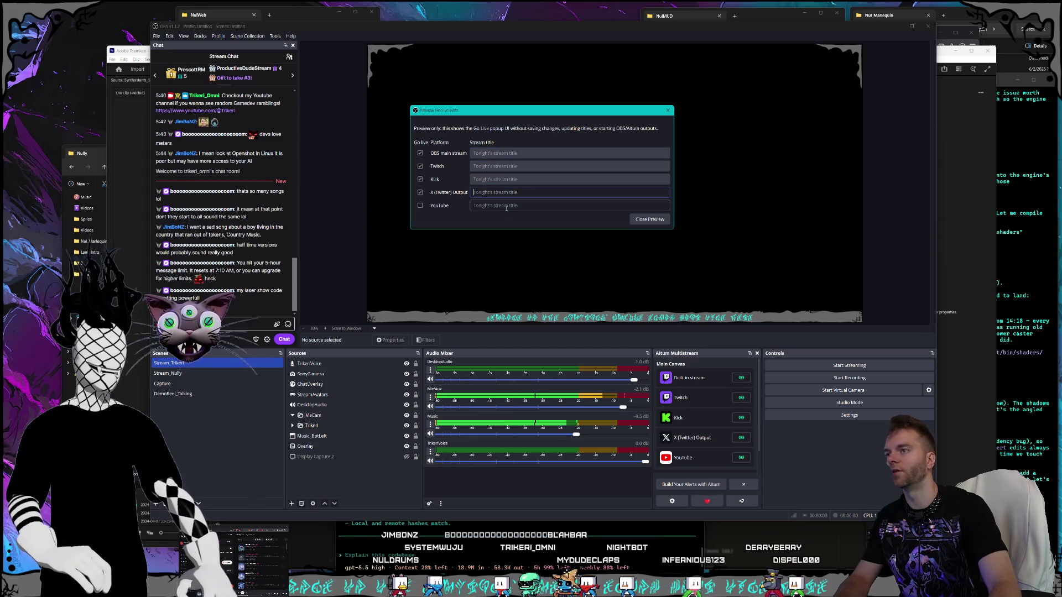
left_click(506, 166)
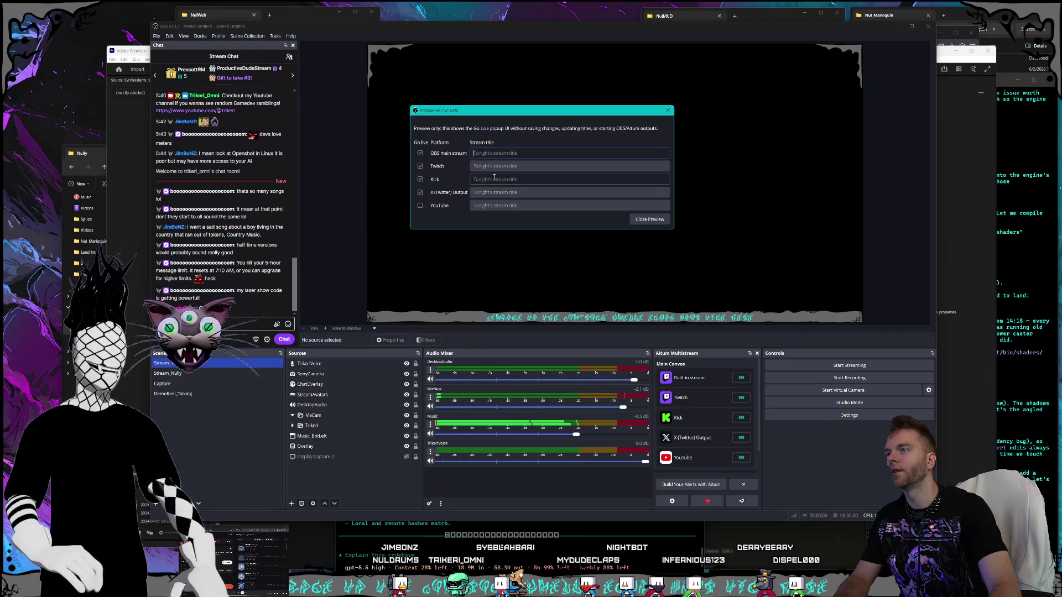
left_click(496, 182)
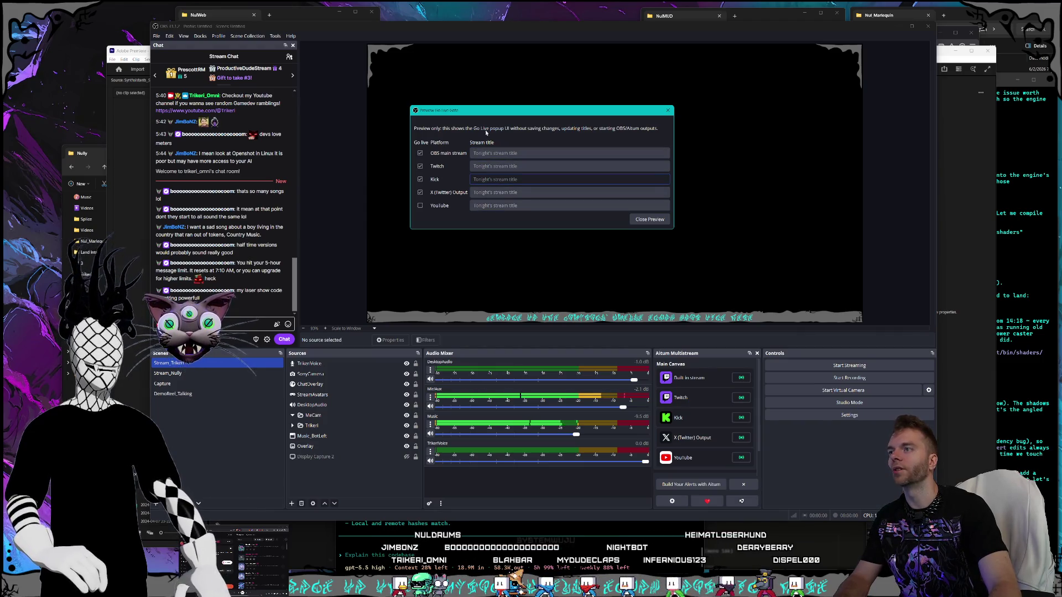
mouse_move(483, 115)
left_mouse_down()
mouse_move(507, 120)
mouse_move(495, 159)
mouse_move(766, 247)
mouse_move(736, 226)
left_mouse_up()
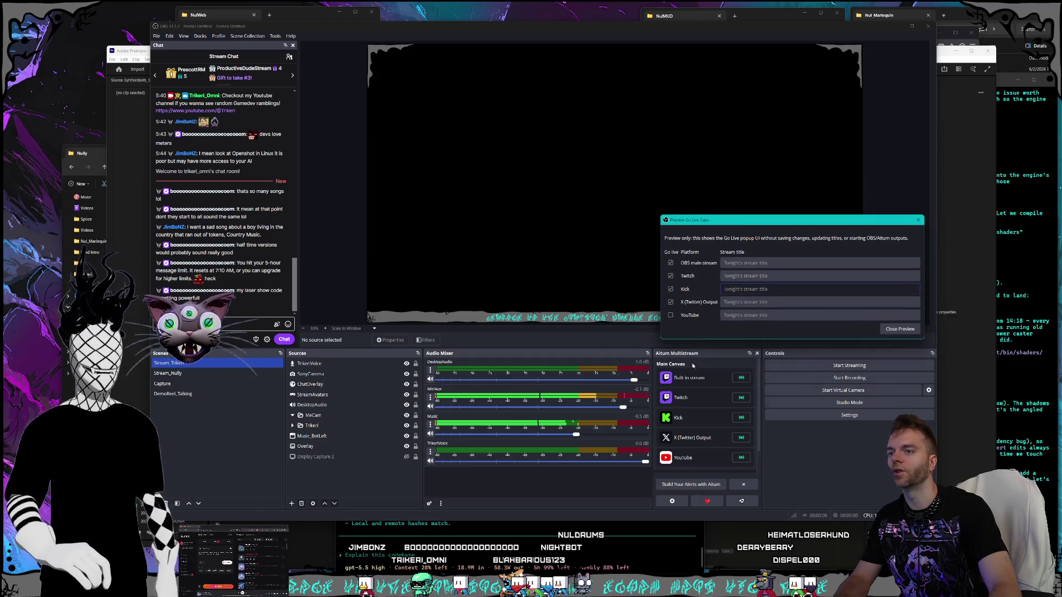
mouse_move(794, 222)
left_mouse_down()
mouse_move(651, 223)
mouse_move(579, 176)
left_mouse_up()
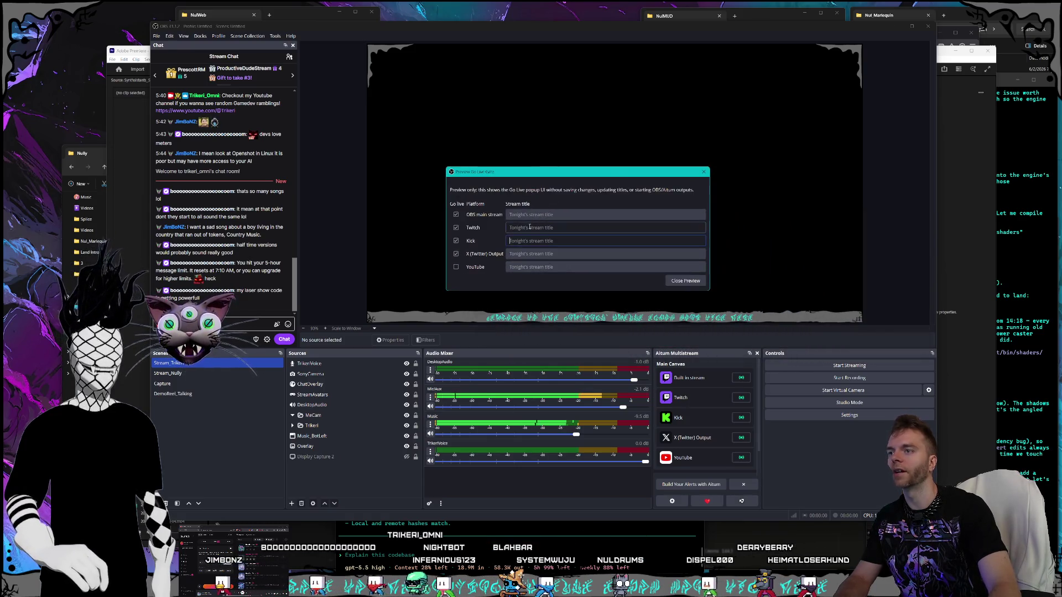
left_click(542, 267)
left_click(587, 227)
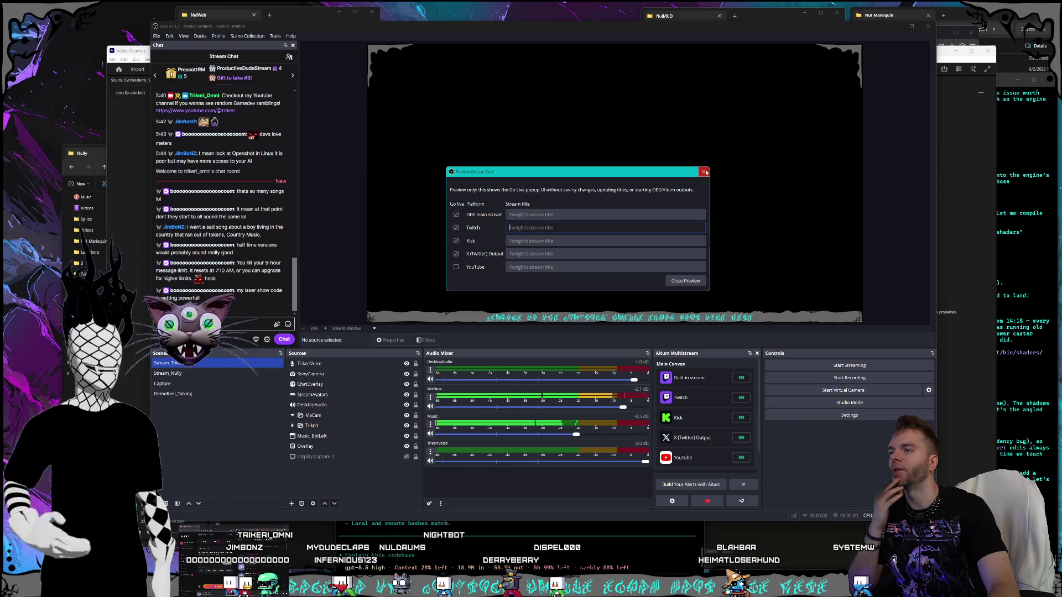
Step: Close the Go Live preview and quit OBS Studio
left_click(704, 173)
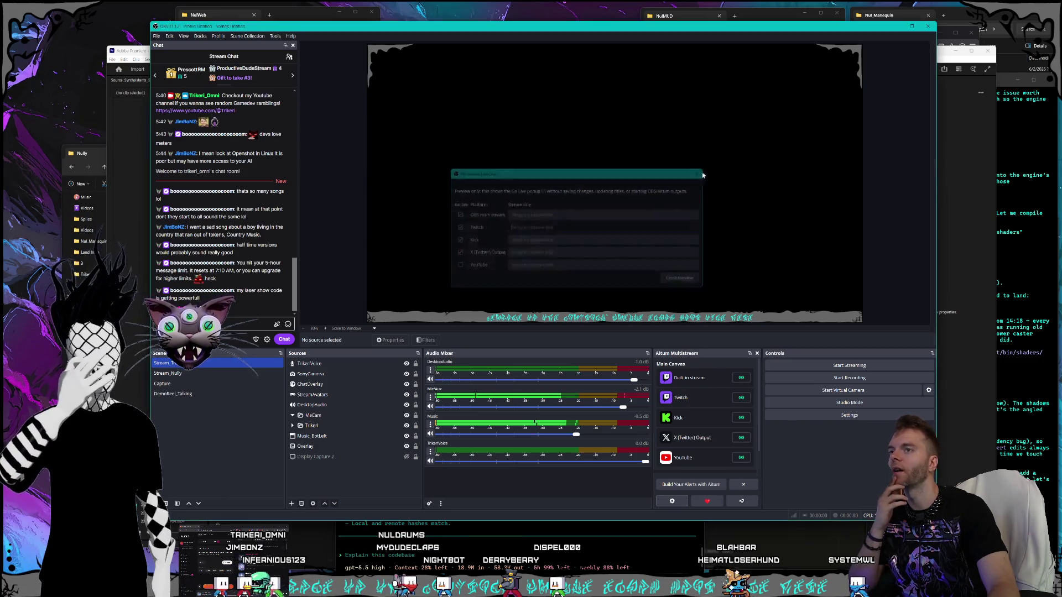
mouse_move(334, 27)
left_mouse_down()
mouse_move(315, 24)
mouse_move(586, 34)
left_mouse_up()
left_click(925, 31)
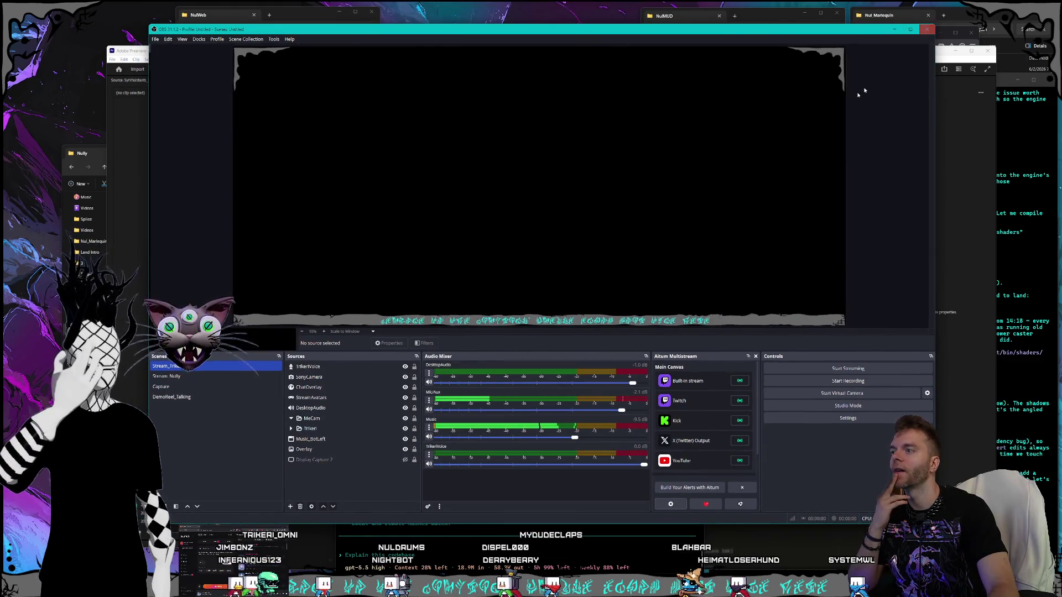
Step: Quit the running Codex CLI and skip the 0.139.0 update to start a fresh session
left_click(492, 484)
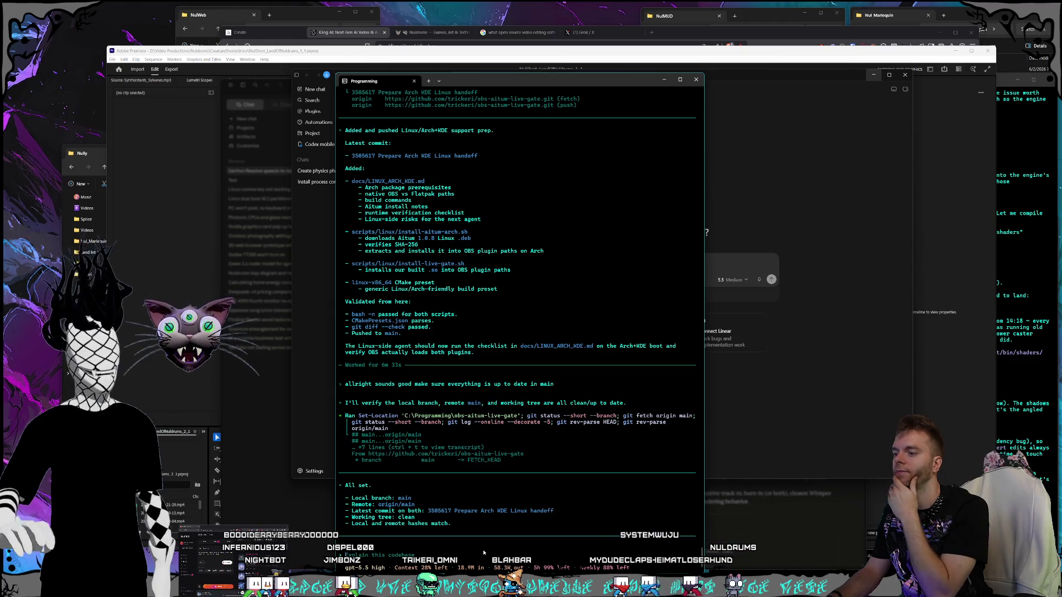
key("ctrl+c")
key("ctrl+c")
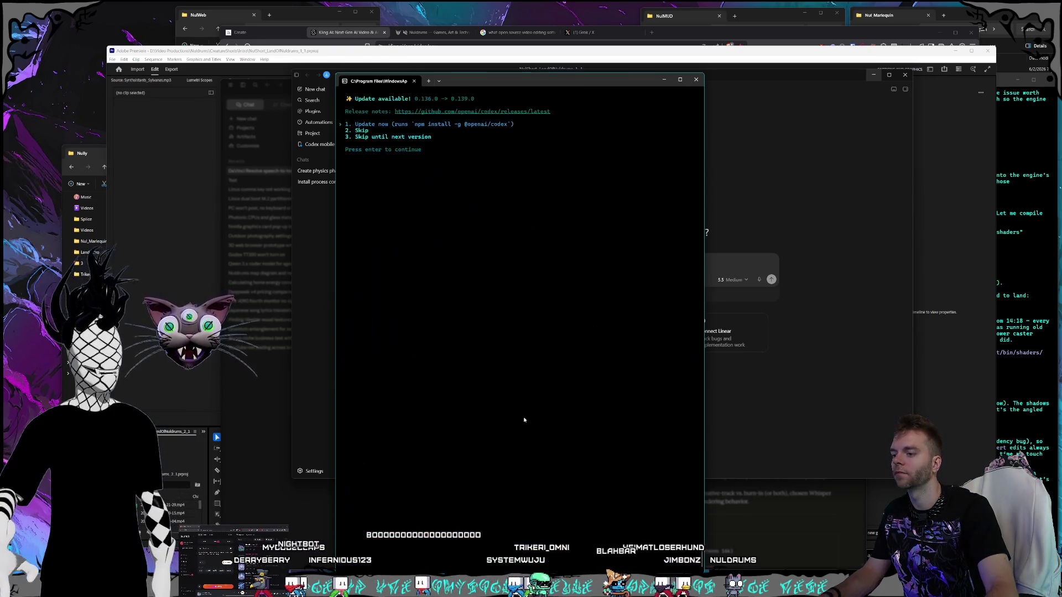
key("2")
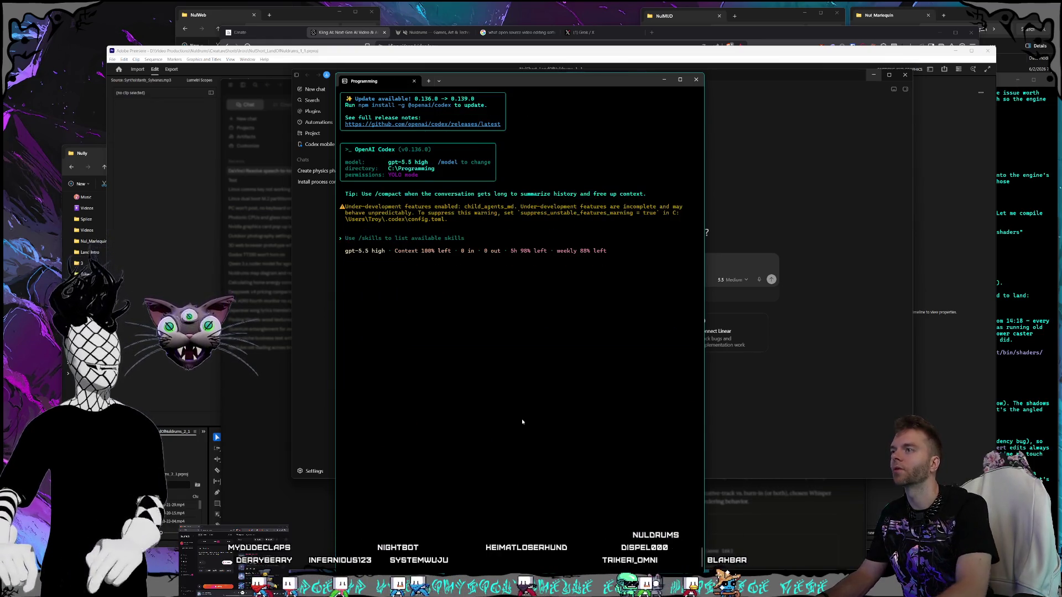
Step: Briefly open and close the Codex desktop app, returning to Claude
left_click(327, 276)
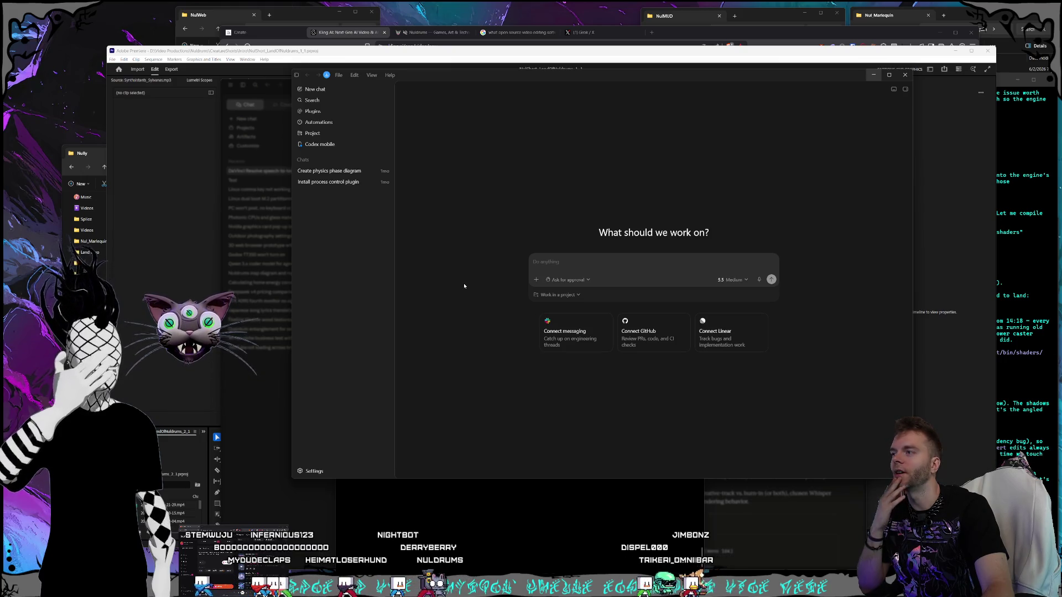
left_click(905, 75)
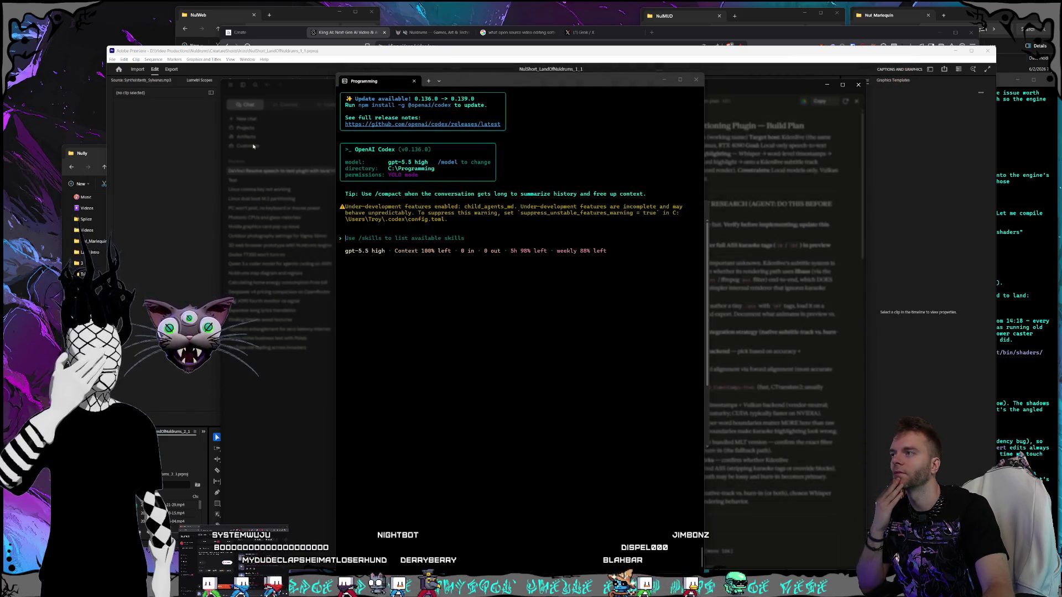
left_click(253, 146)
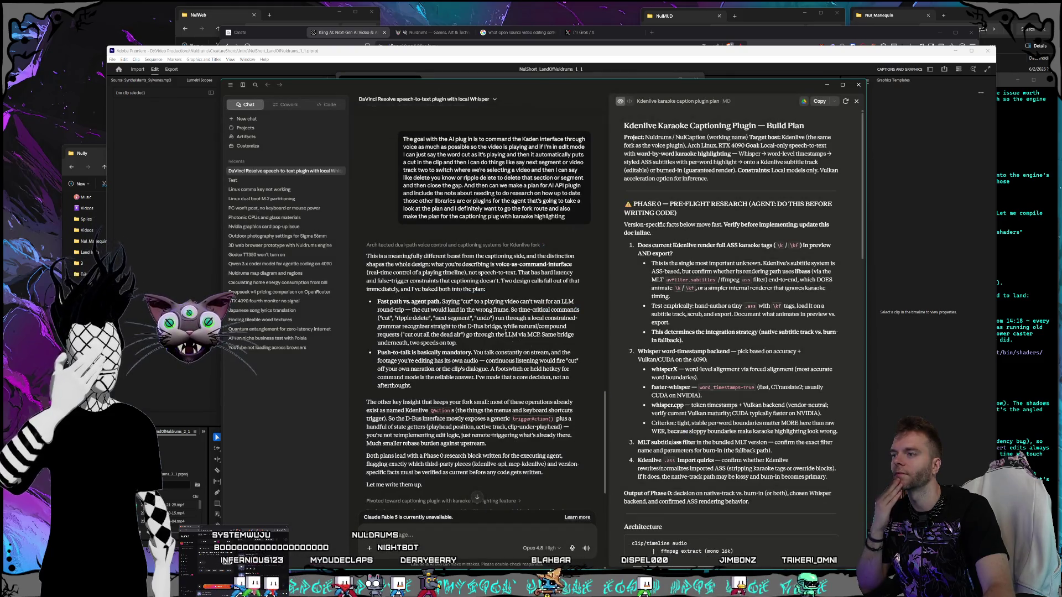
Step: Scroll to the end of Claude's reply and open the caption plan's export menu
scroll(506, 332, "down", 6)
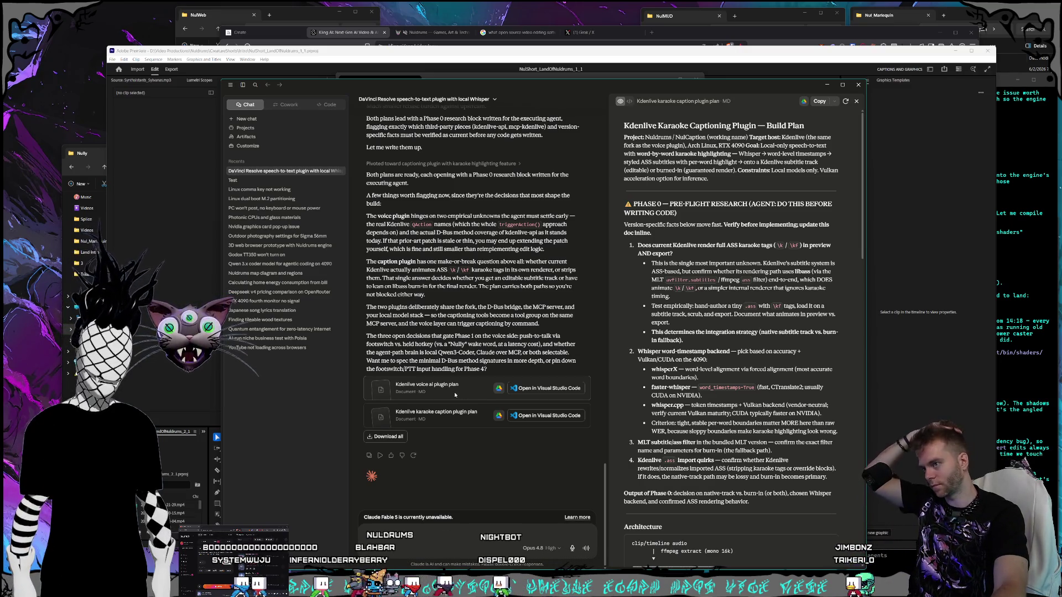
left_click(836, 103)
Step: Download Kdenlive_karaoke_caption_plugin_plan.md as Markdown into C:\Programming\_BuildPlans
left_click(826, 117)
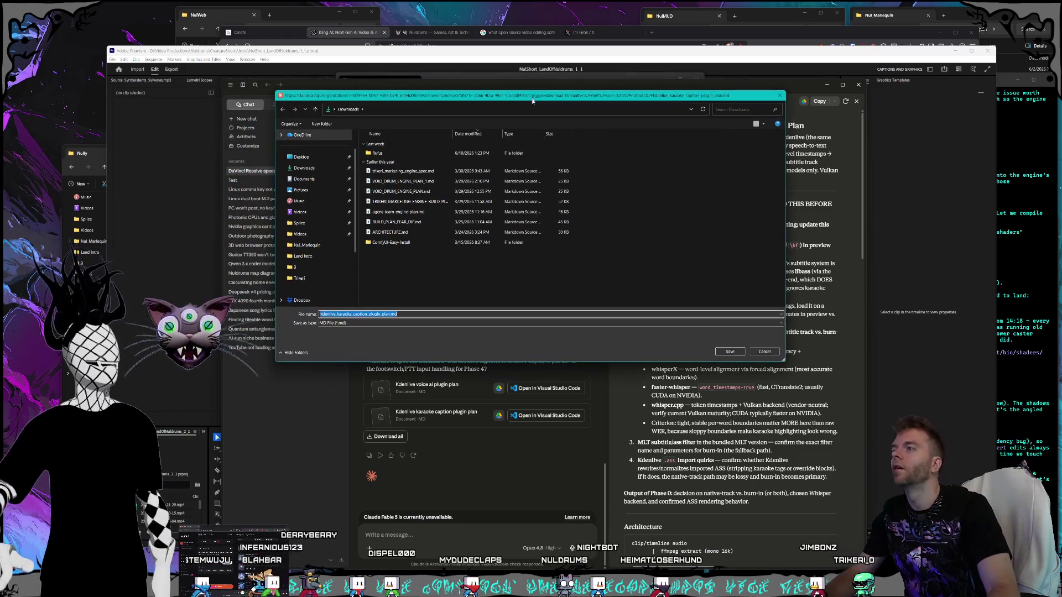
scroll(330, 235, "down", 3)
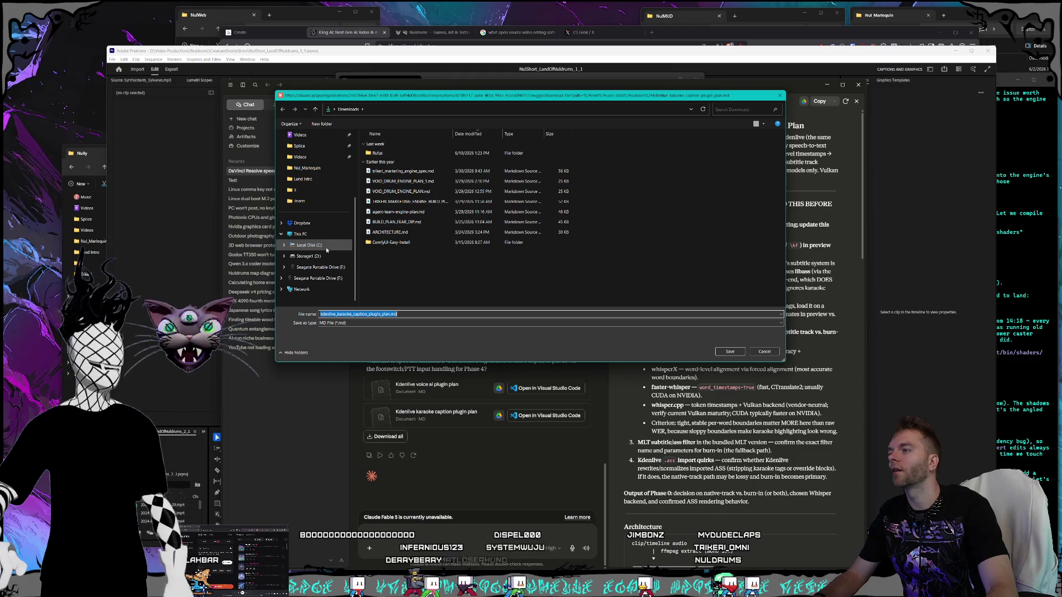
left_click(319, 247)
scroll(414, 239, "down", 5)
scroll(407, 238, "down", 2)
left_click(387, 271)
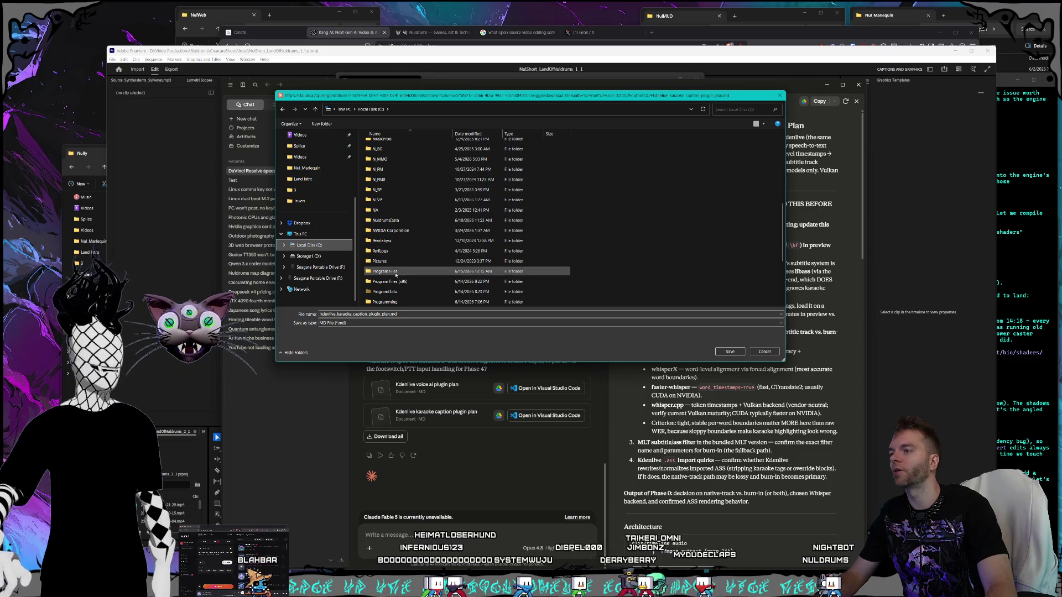
scroll(396, 244, "down", 2)
double_click(387, 251)
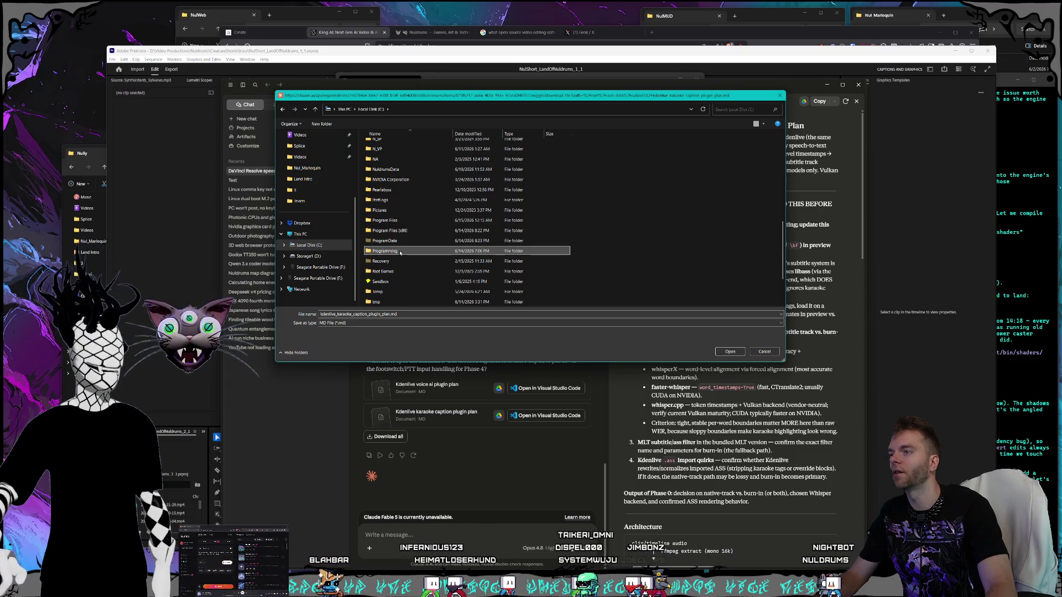
scroll(415, 221, "down", 3)
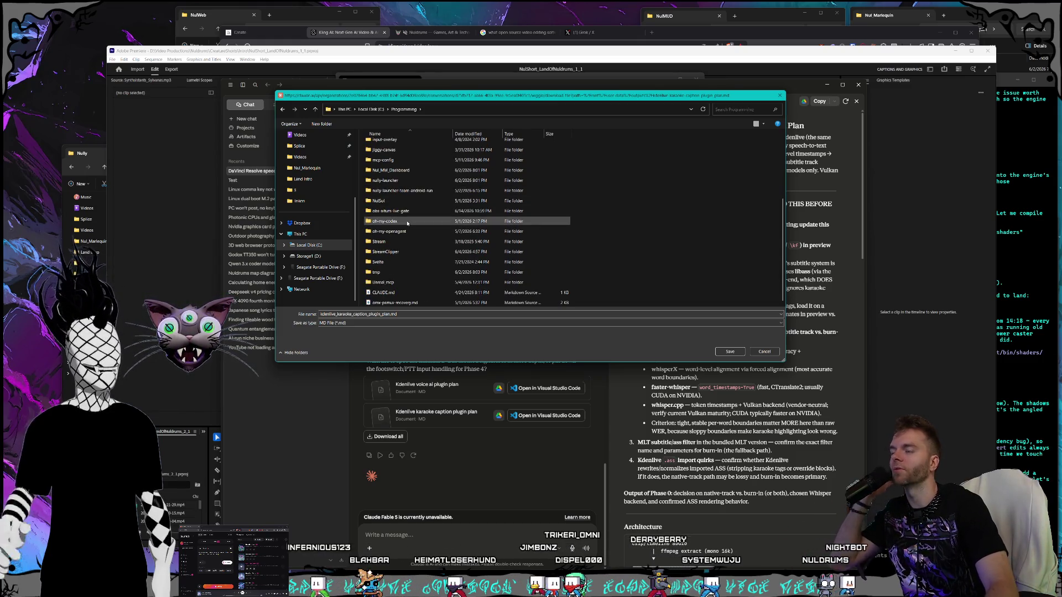
scroll(408, 214, "up", 3)
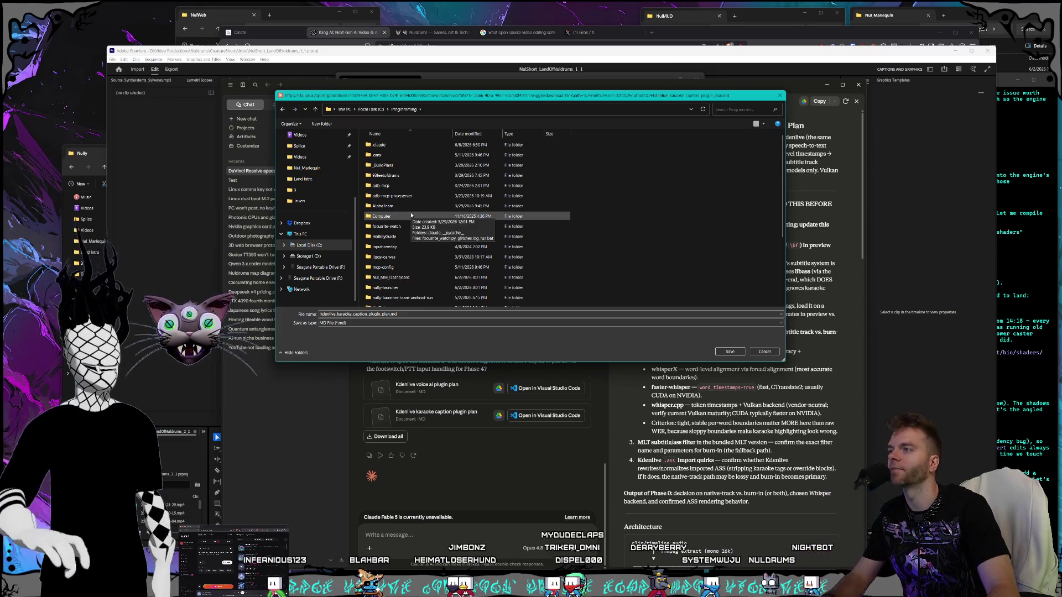
double_click(397, 166)
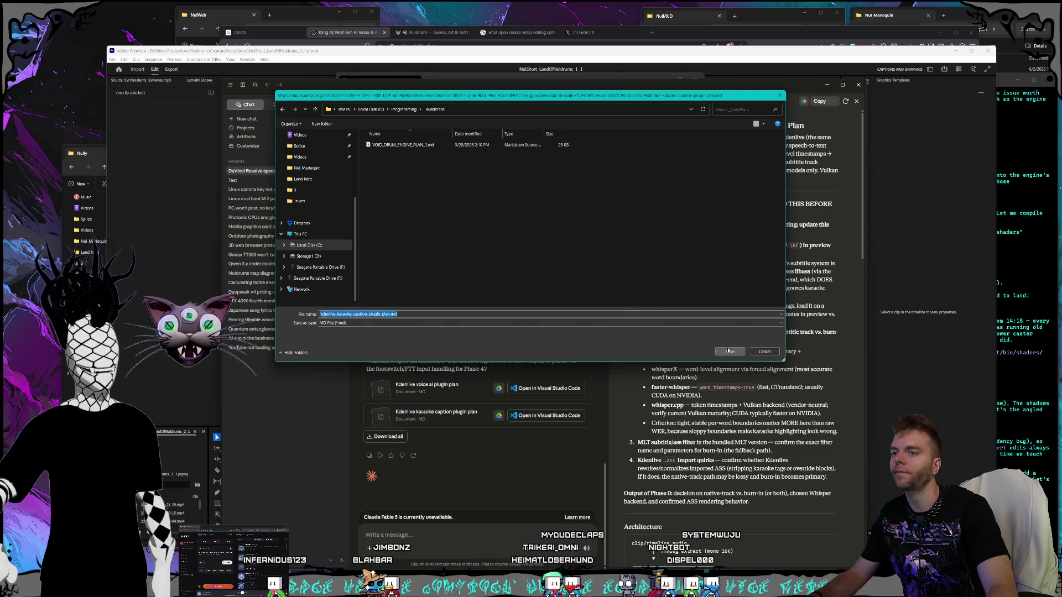
left_click(729, 351)
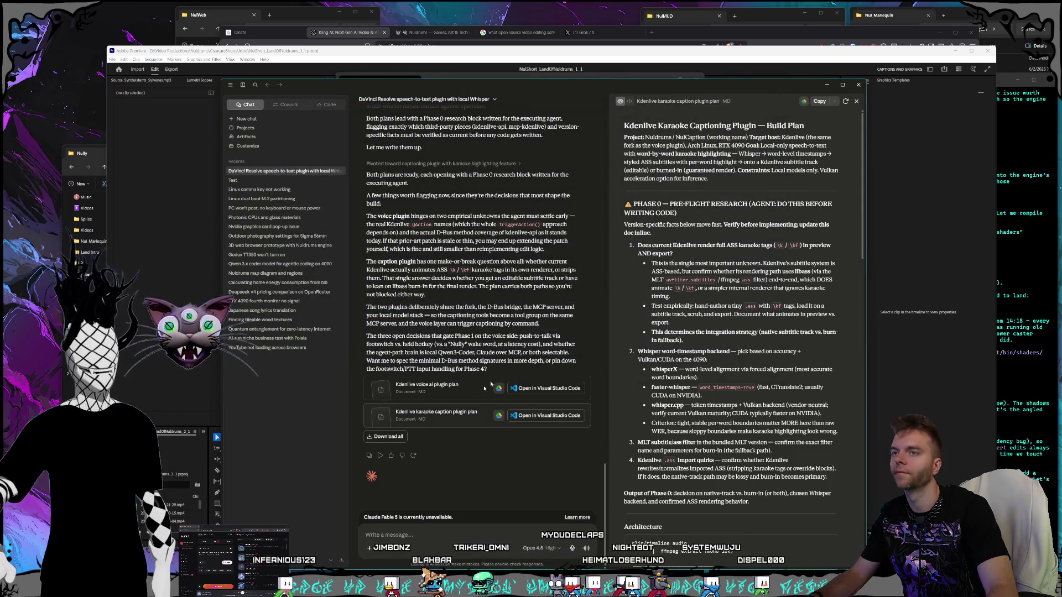
Step: Cancel a duplicate caption-plan download and save kdenlive_voice_ai_plugin_plan.md into _BuildPlans too
left_click(833, 103)
left_click(814, 116)
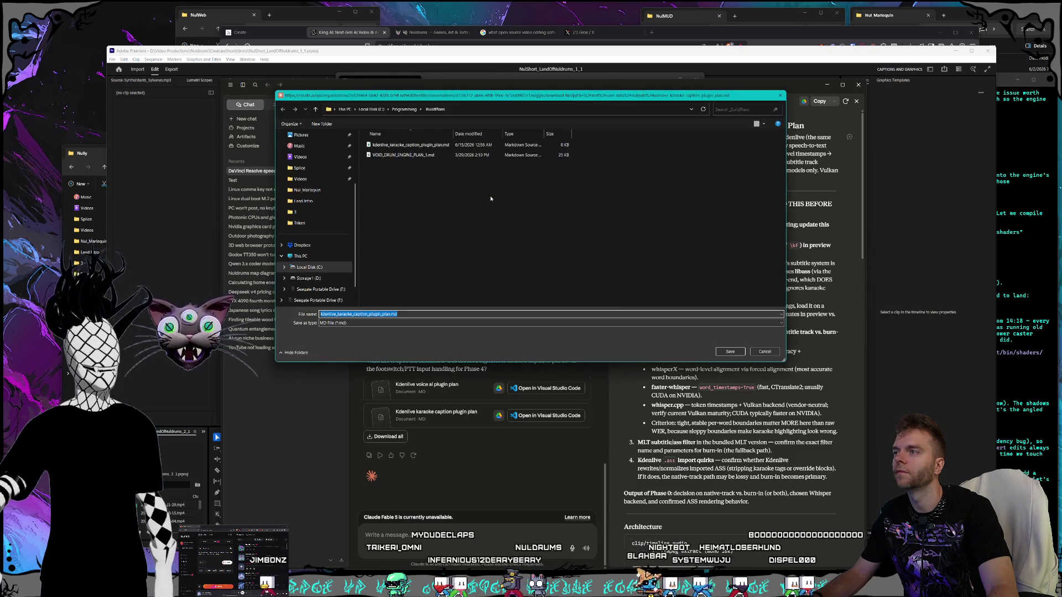
key("Return")
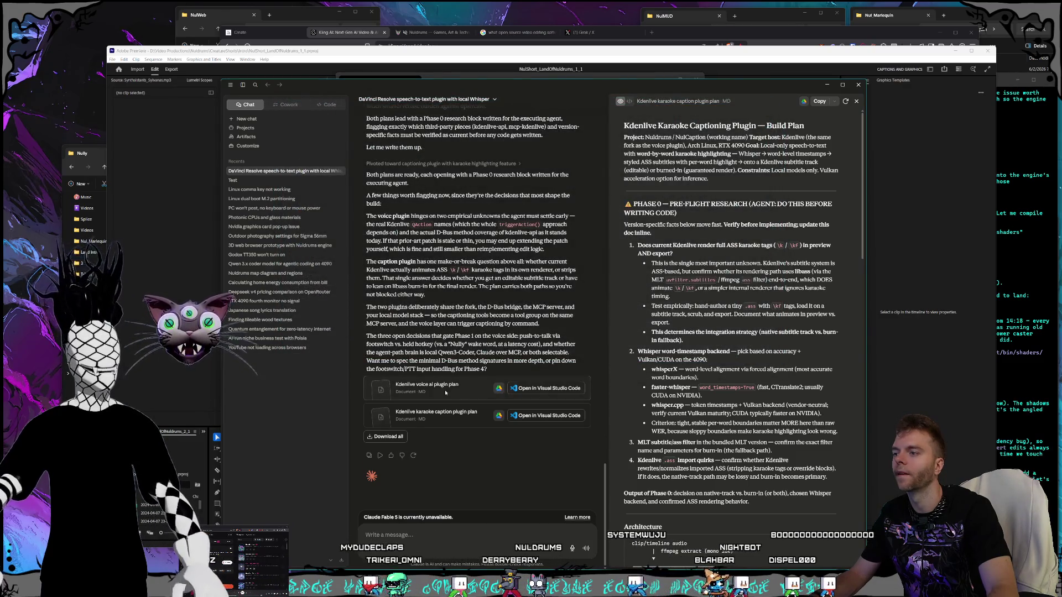
left_click(445, 390)
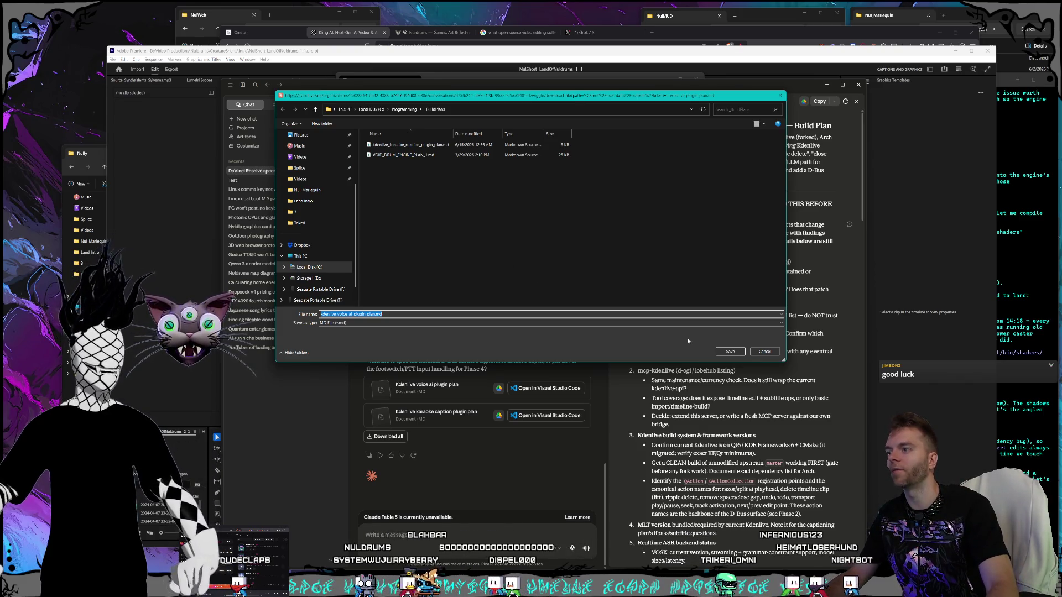
left_click(730, 353)
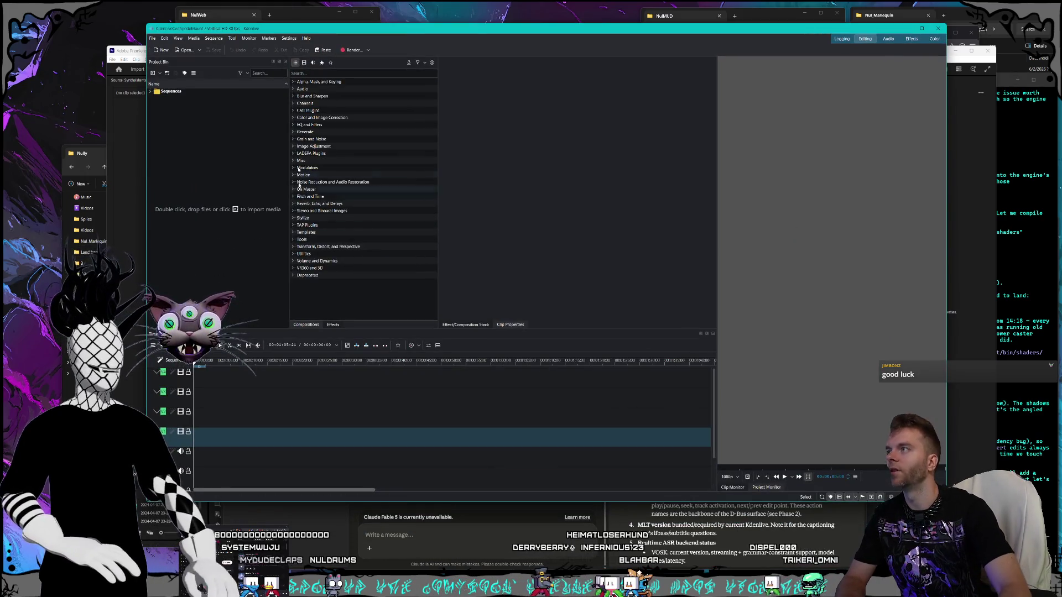
Step: Nudge Kdenlive aside and bring the Premiere Pro NulShort_LandOfNuldrums_1_1 edit to the front
mouse_move(169, 30)
left_mouse_down()
mouse_move(169, 42)
mouse_move(148, 21)
left_mouse_up()
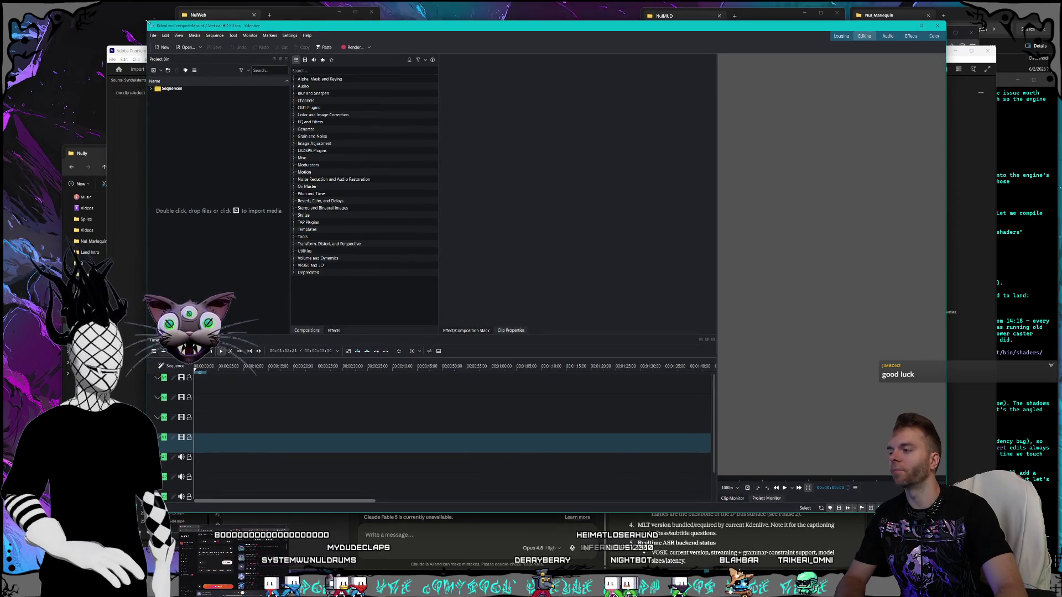
left_click(122, 62)
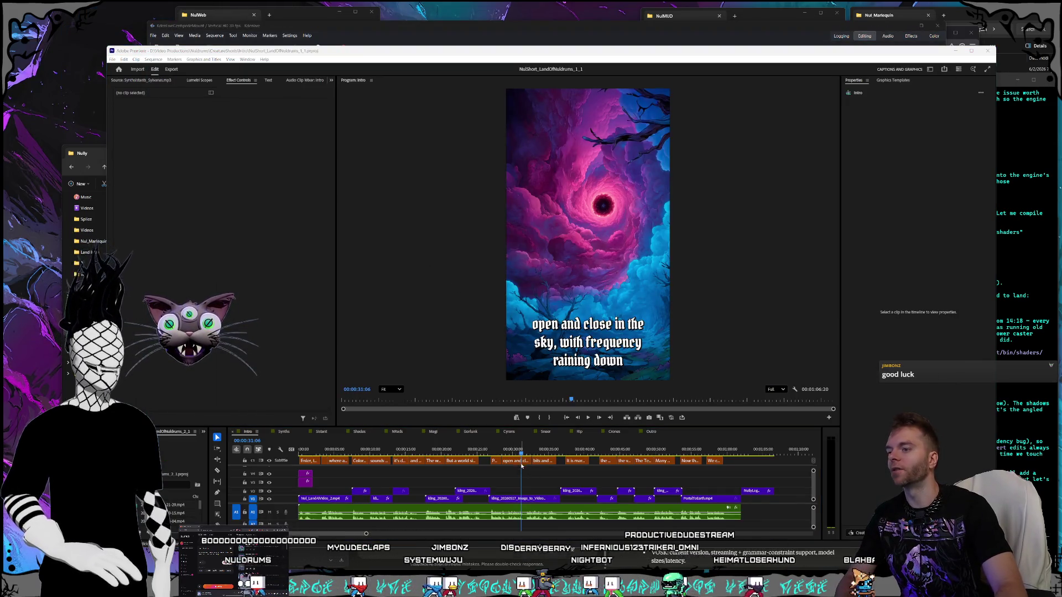
Step: Select the V1 clip, scrub from the vortex through the castle valley, then back to the start
left_click(535, 498)
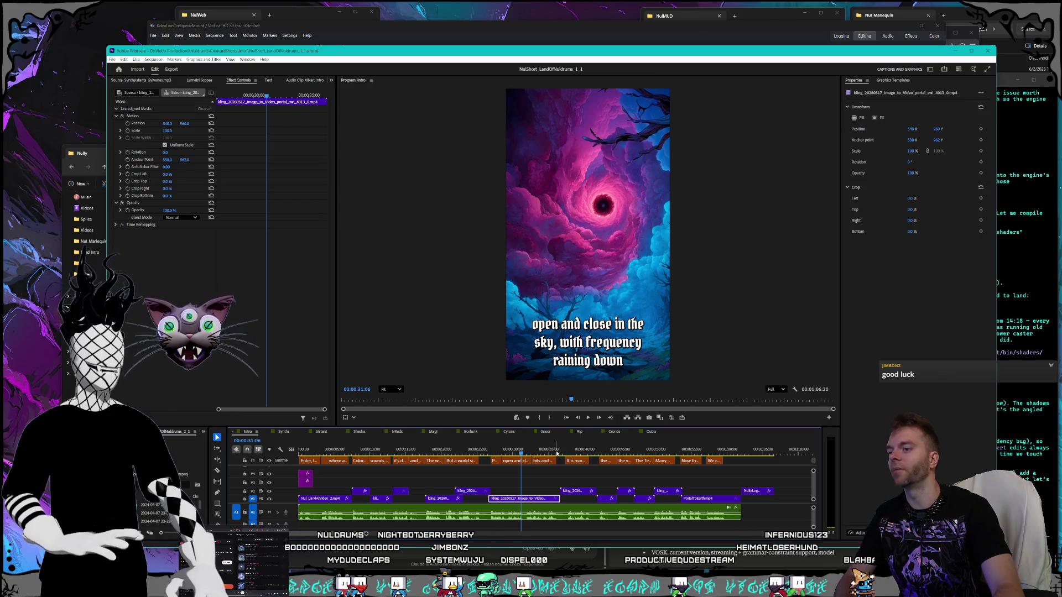
left_click_drag(555, 453, 619, 453)
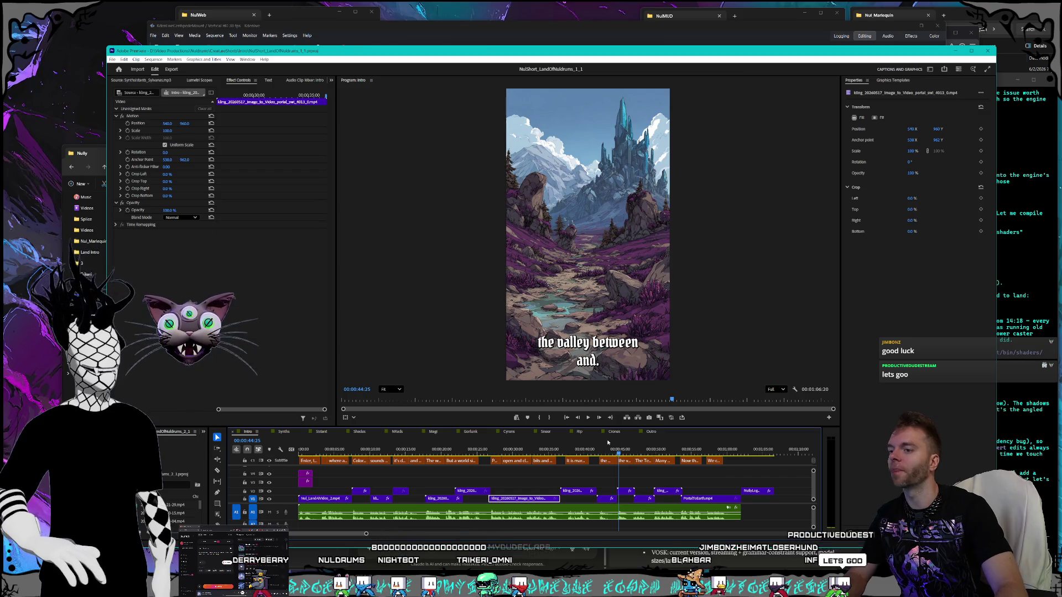
left_click_drag(617, 451, 622, 452)
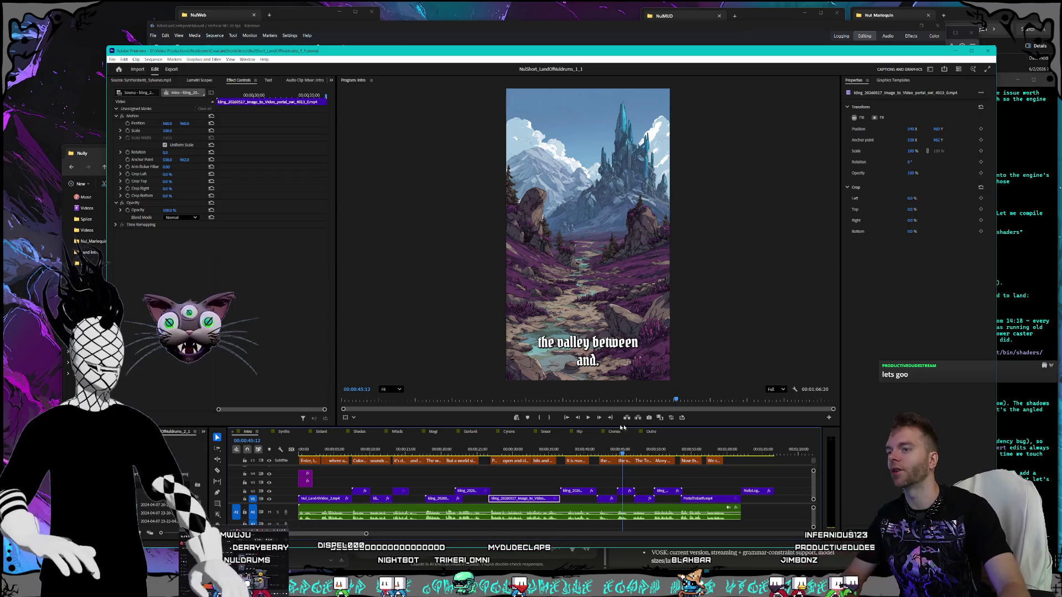
left_click_drag(624, 452, 298, 450)
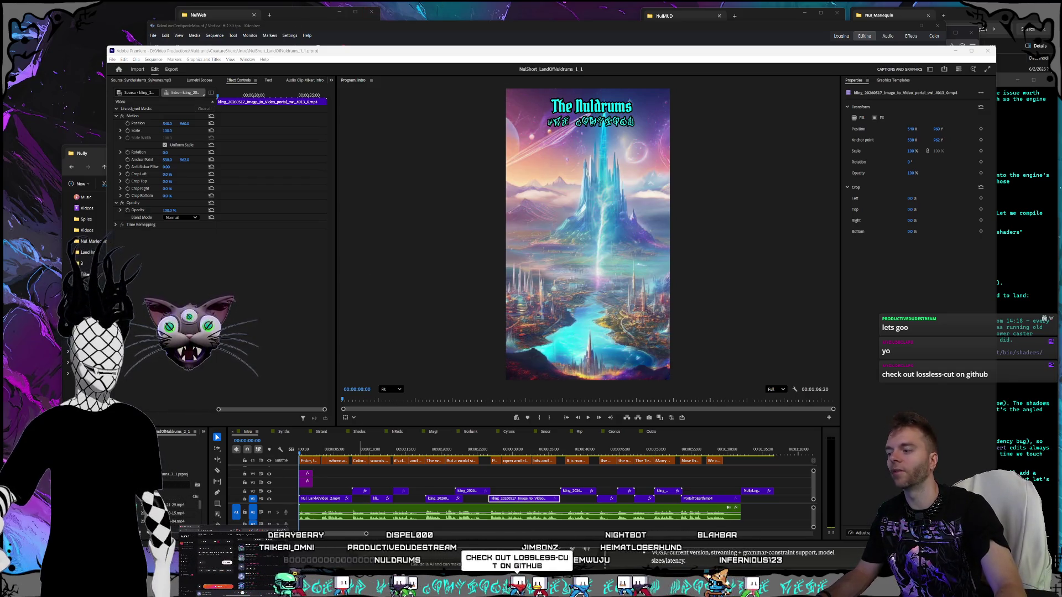
Step: Glance at Claude, play the short from about 41 seconds in Premiere, then switch to Kdenlive
key("alt+Tab")
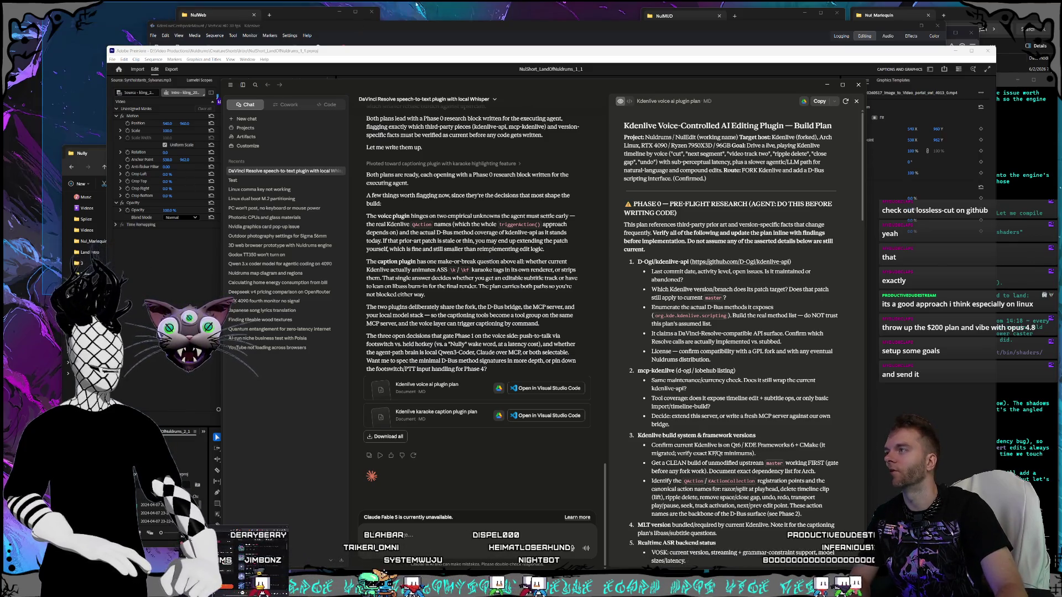
left_click(375, 57)
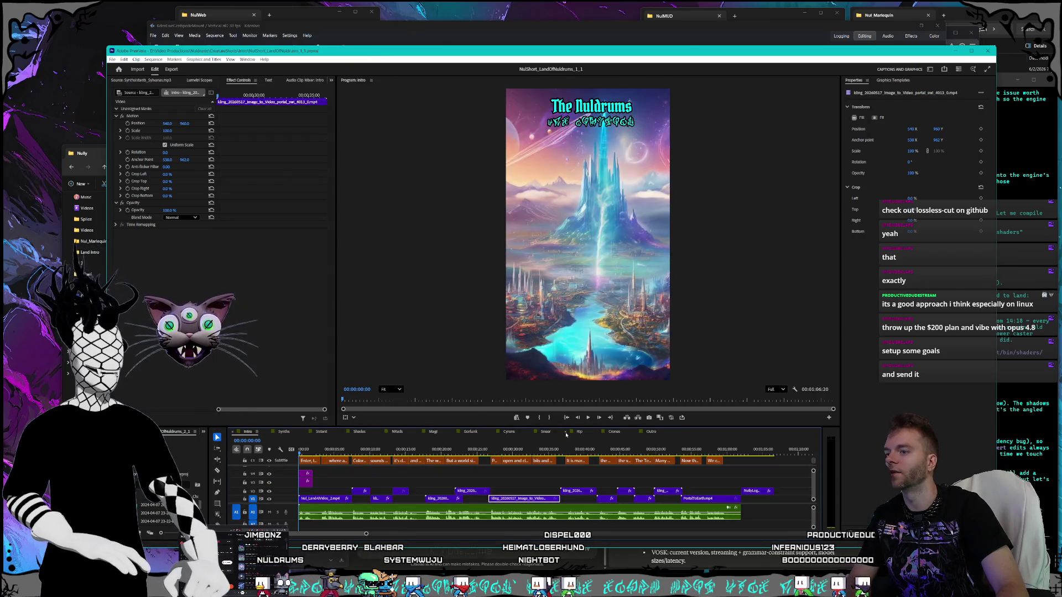
left_click(593, 448)
key("space")
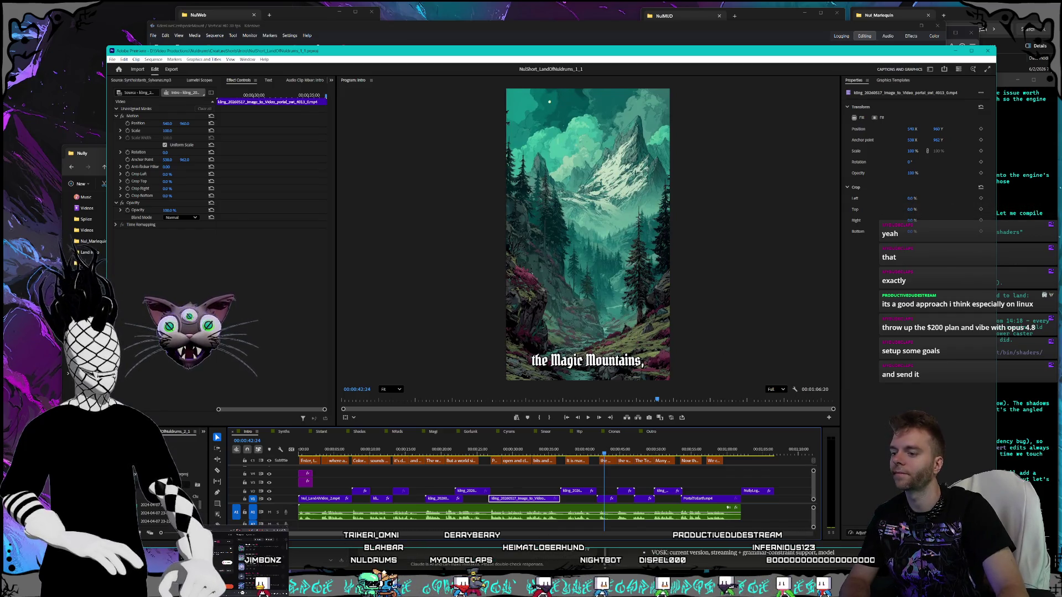
key("alt+Tab")
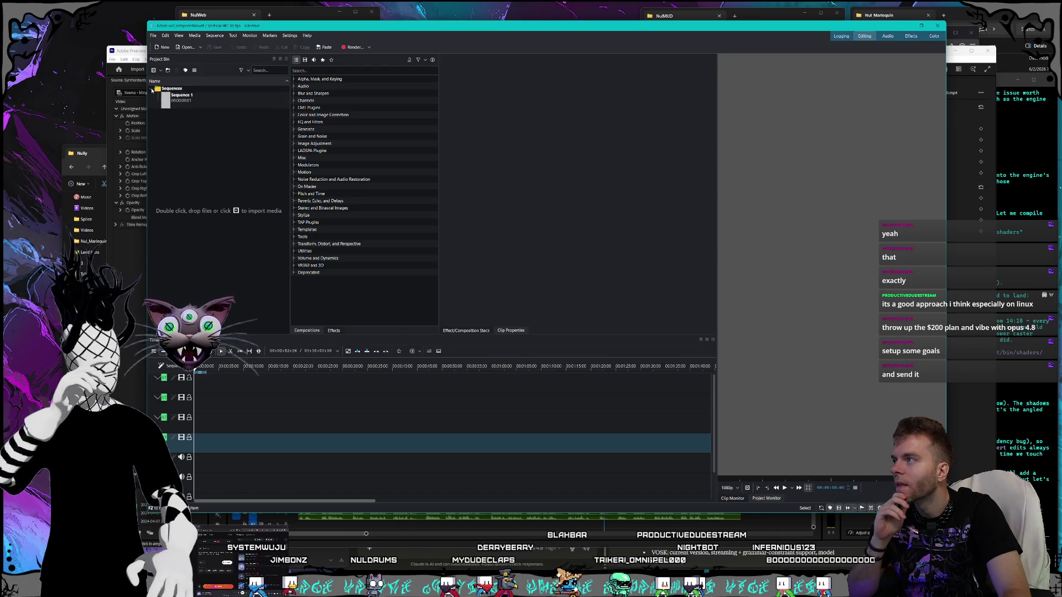
Step: Select and deselect Sequence 1, browse the File menu twice without choosing, then switch to Explorer
left_click(199, 104)
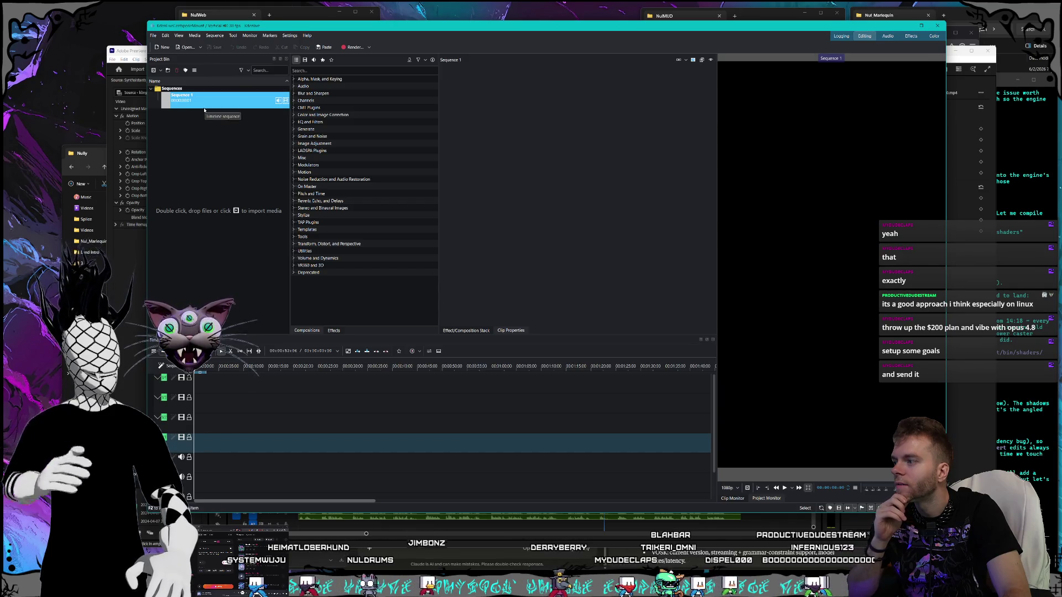
left_click(225, 177)
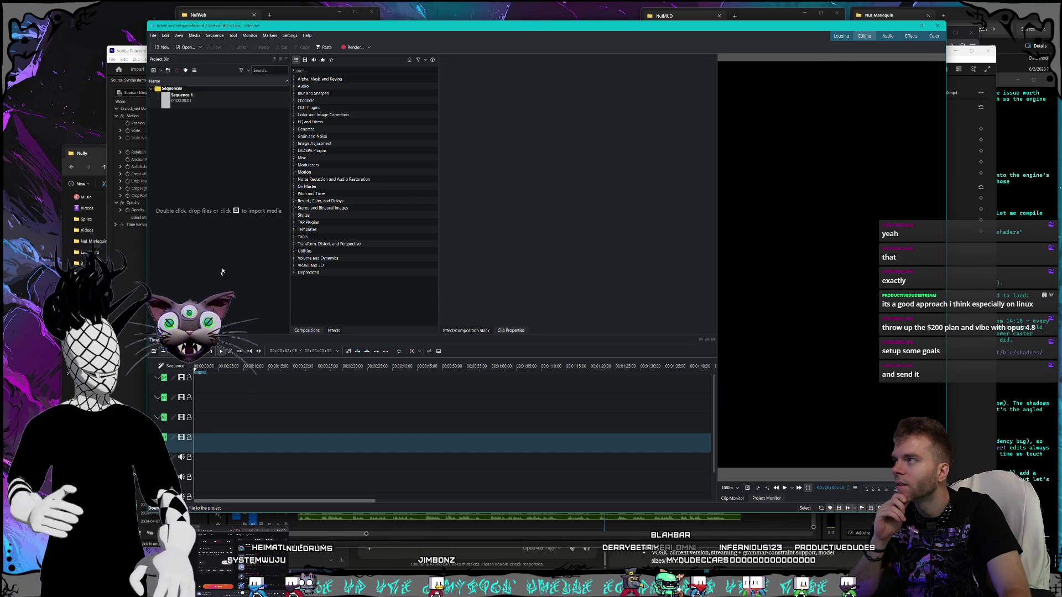
left_click(153, 36)
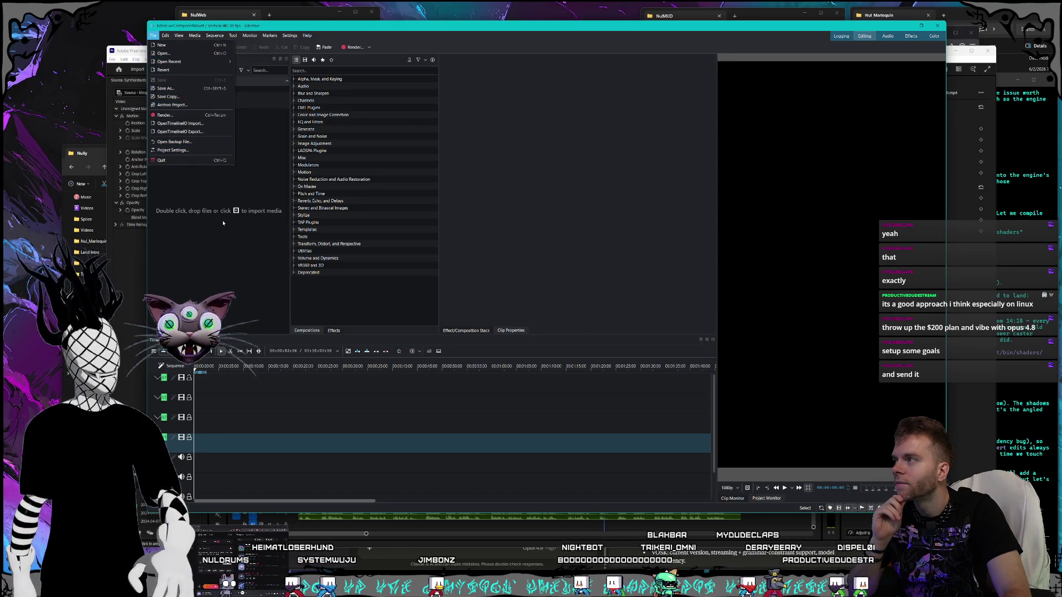
left_click(235, 233)
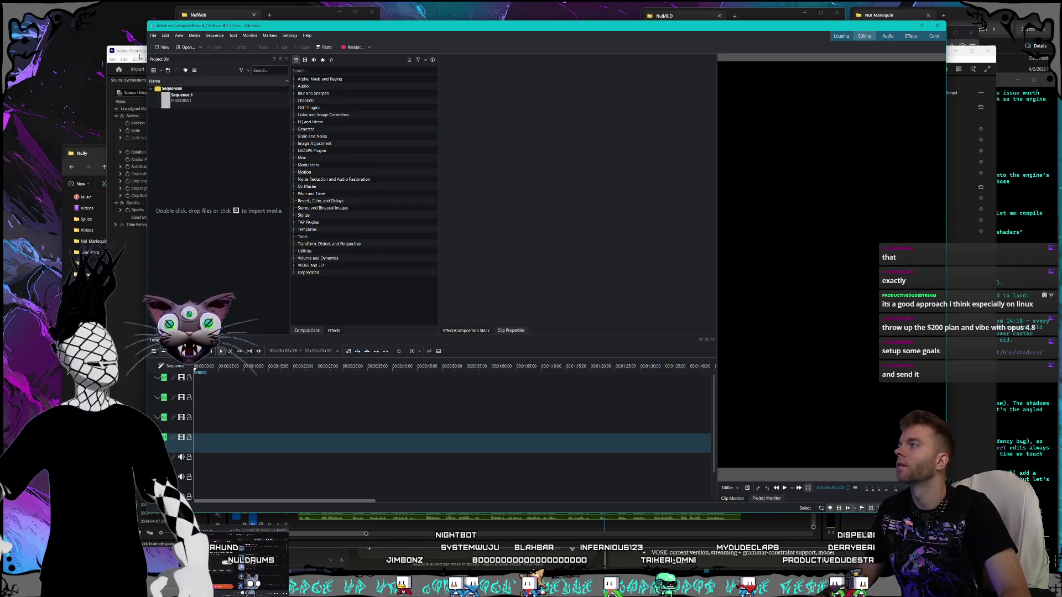
left_click(154, 35)
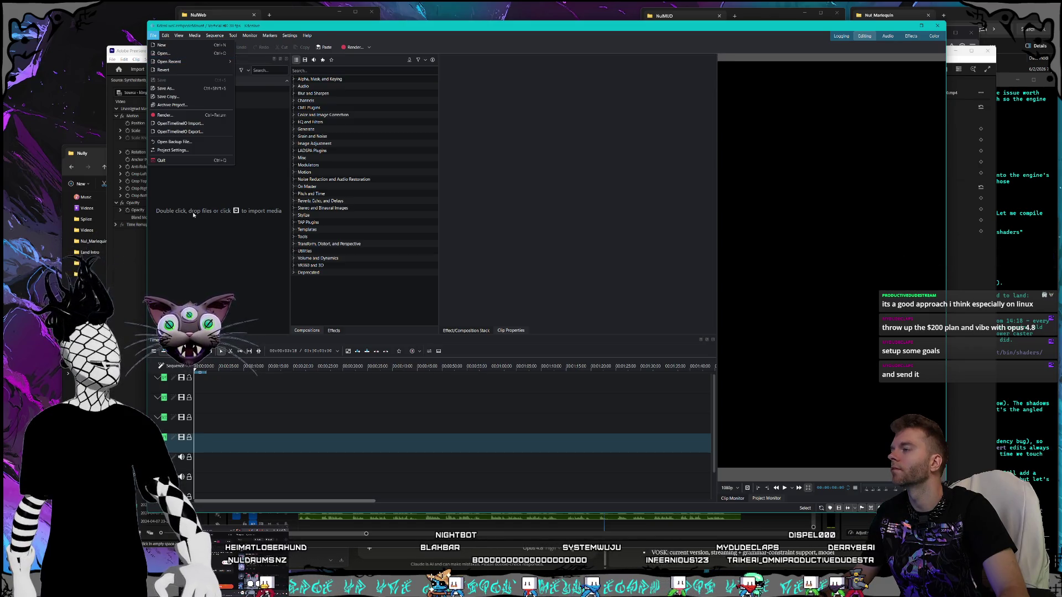
left_click(165, 54)
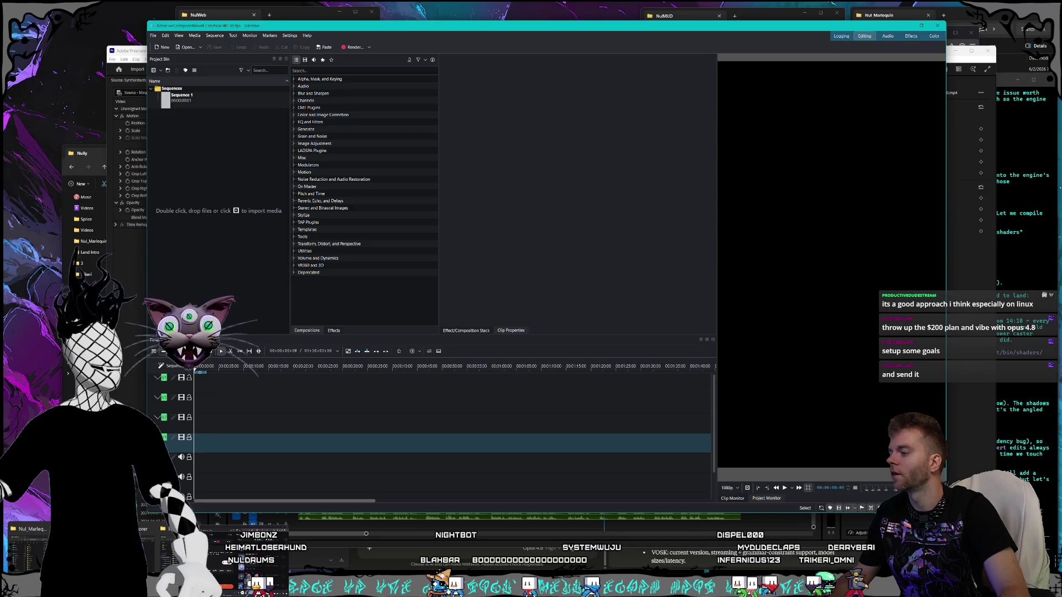
key("alt+Tab")
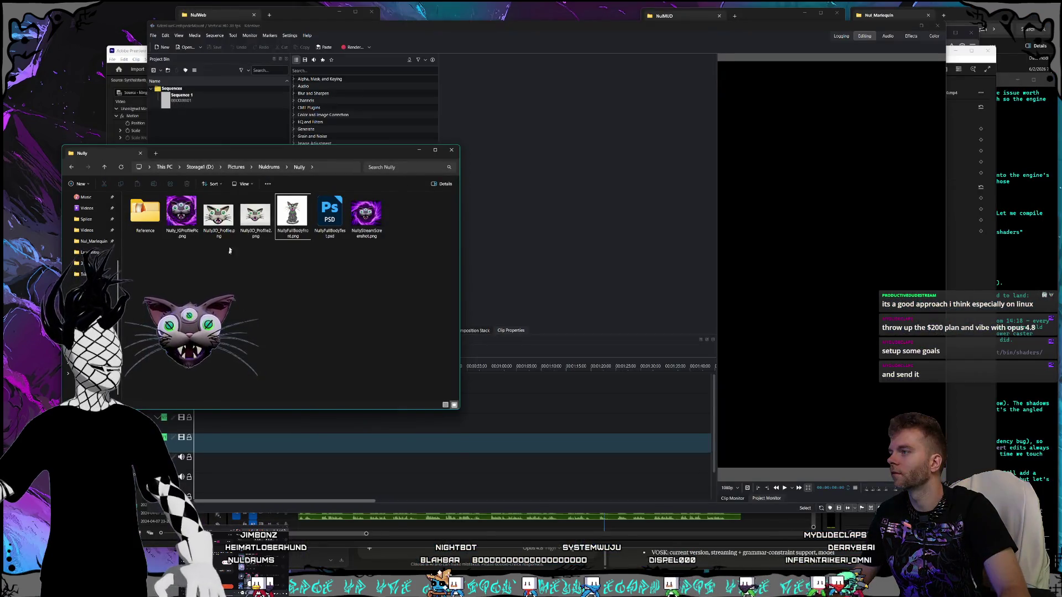
Step: Move Explorer aside, open D:\Videos\Streams\Clips, and return to Kdenlive
mouse_move(227, 156)
left_mouse_down()
mouse_move(194, 172)
mouse_move(177, 159)
left_mouse_up()
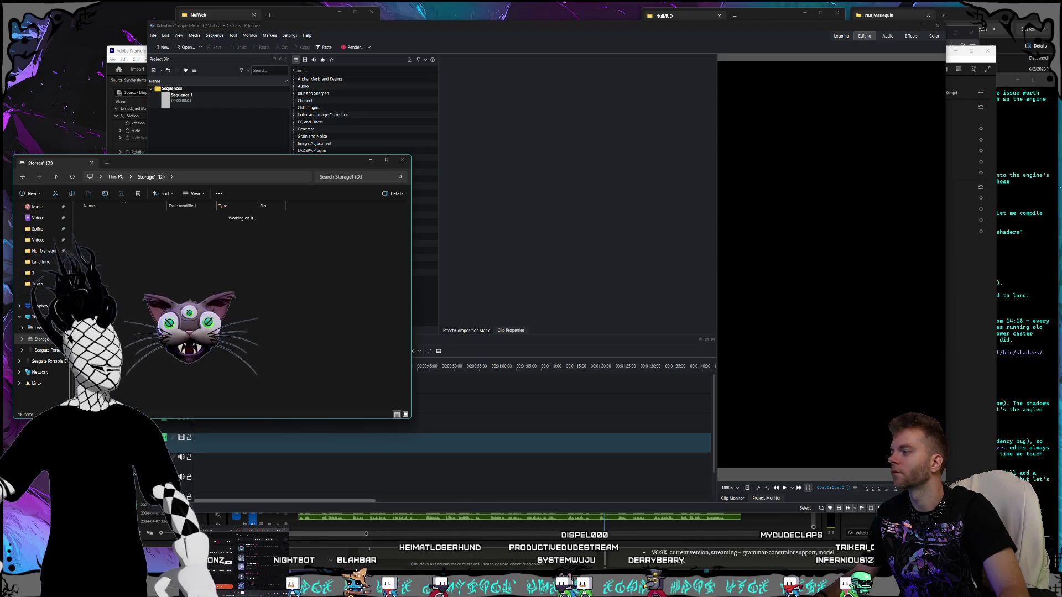
double_click(144, 376)
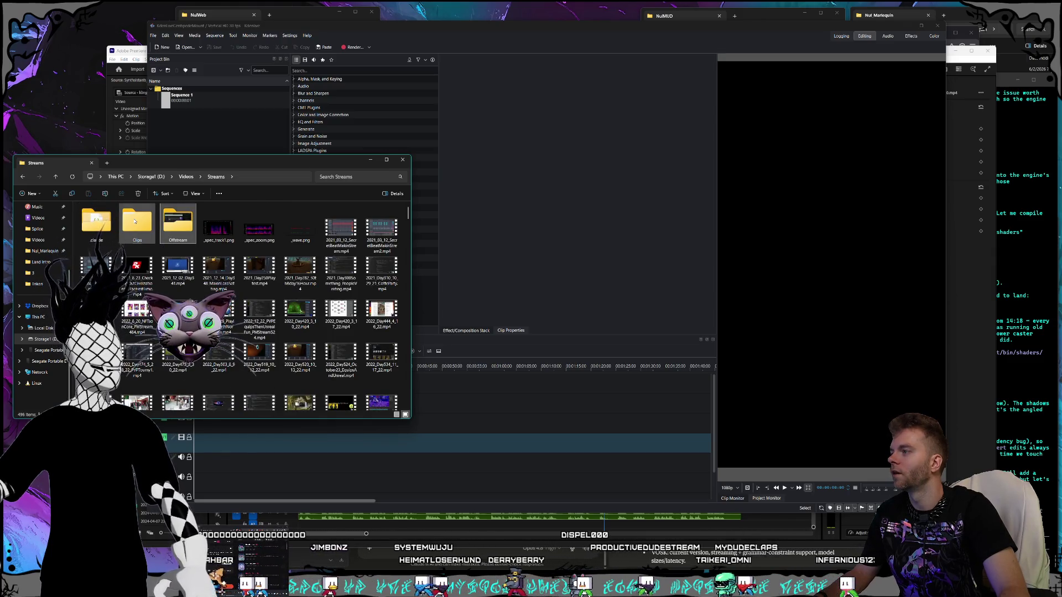
double_click(138, 224)
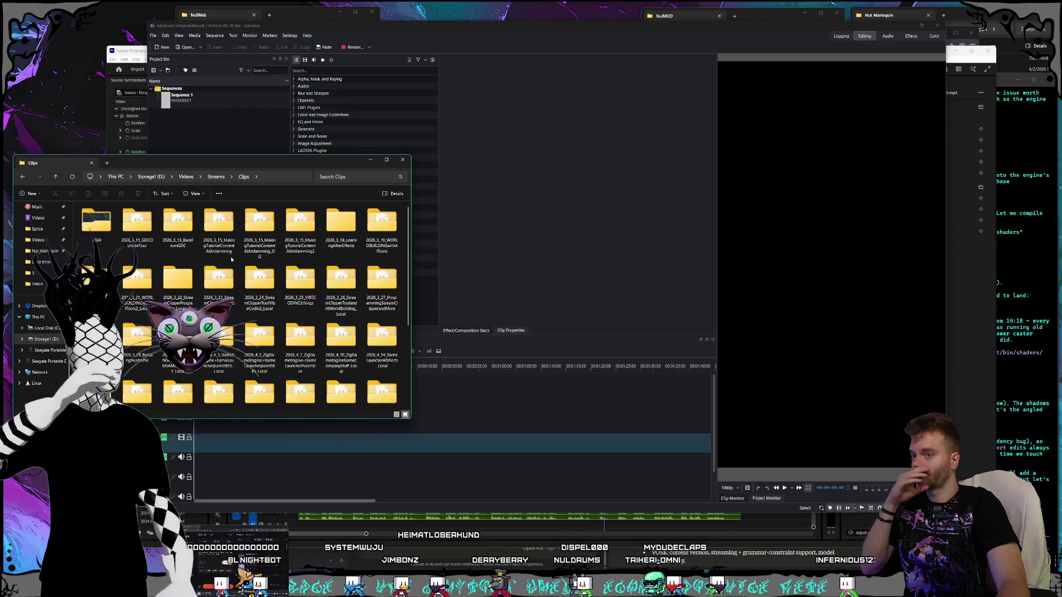
left_click(303, 38)
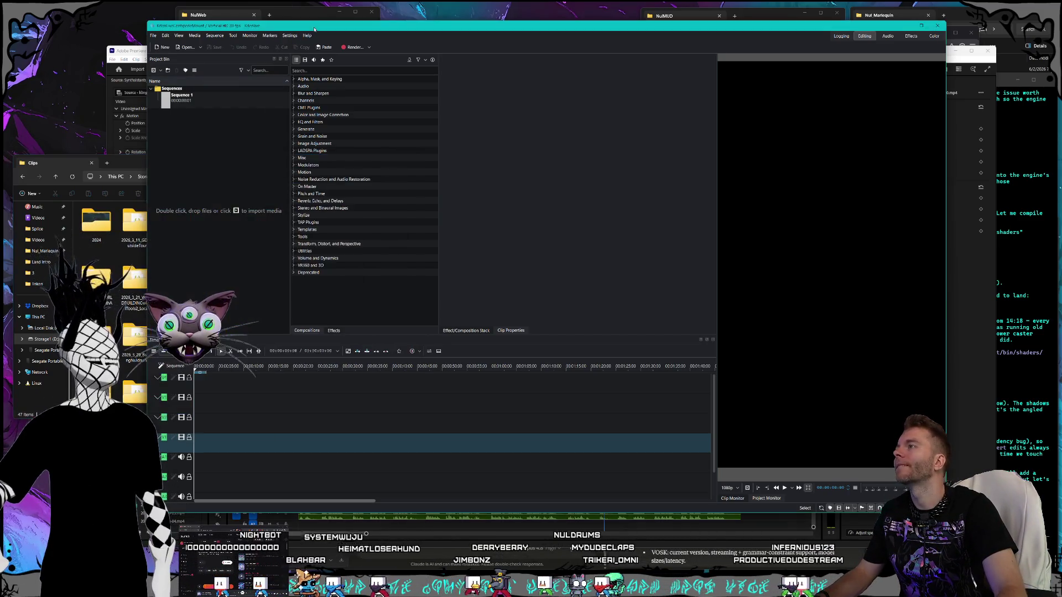
Step: Look through the Edit menu, then try the Fusion application style from Settings
left_click(167, 37)
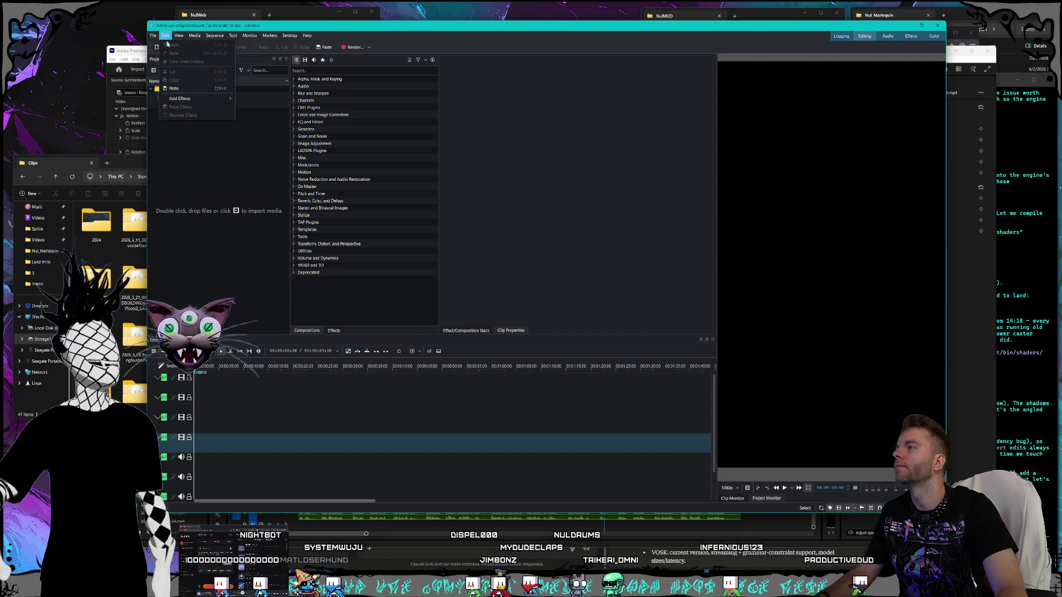
mouse_move(181, 99)
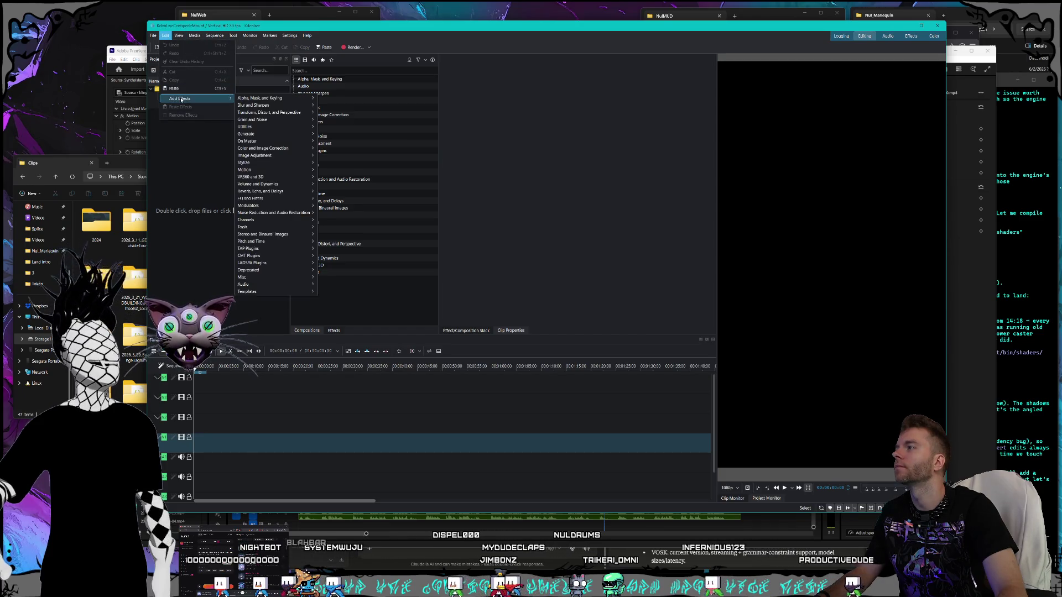
left_click(290, 35)
mouse_move(317, 72)
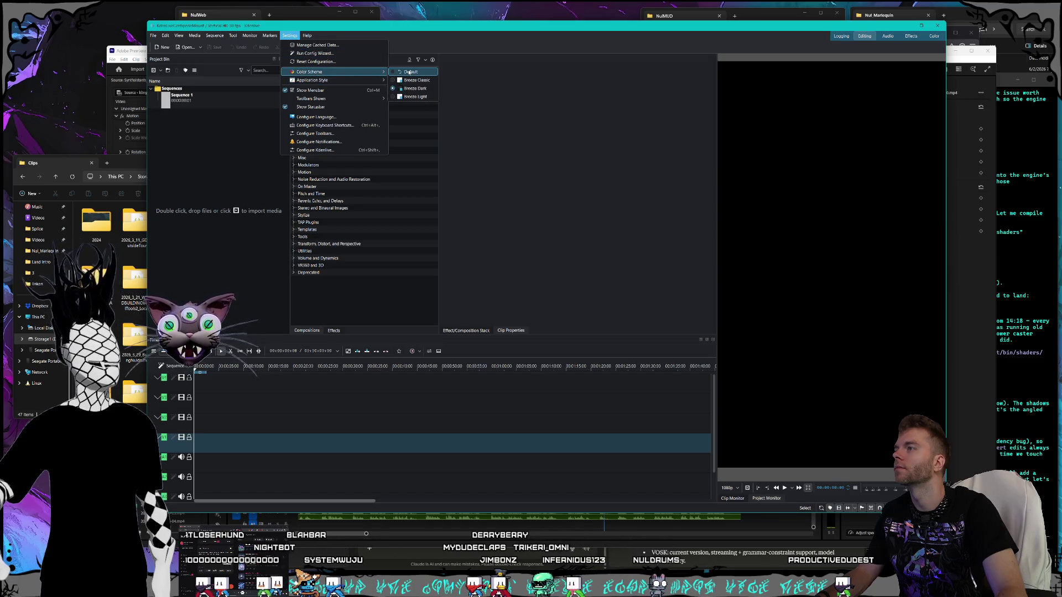
mouse_move(373, 81)
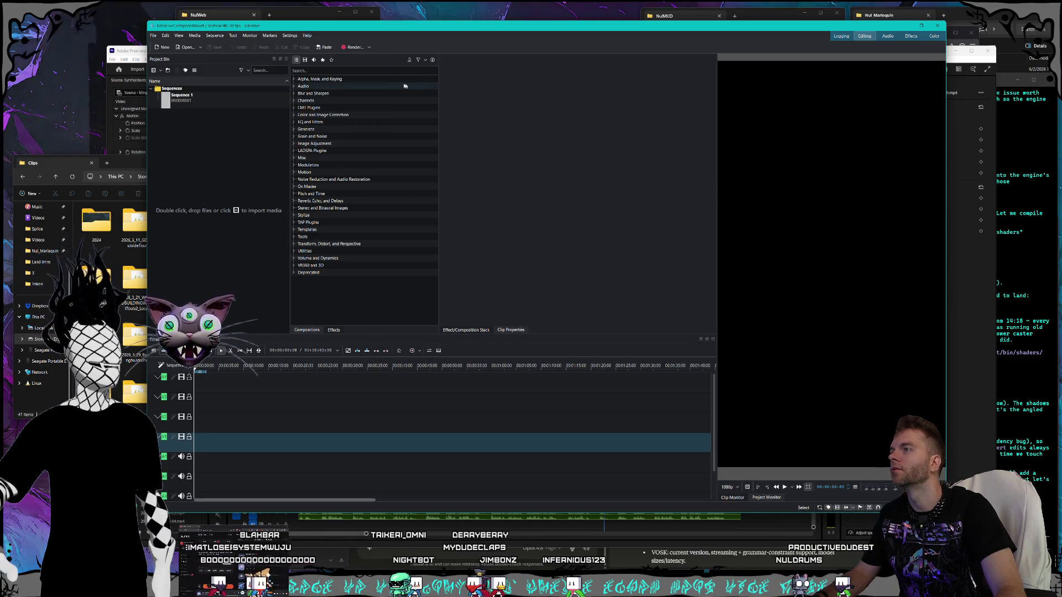
mouse_move(272, 37)
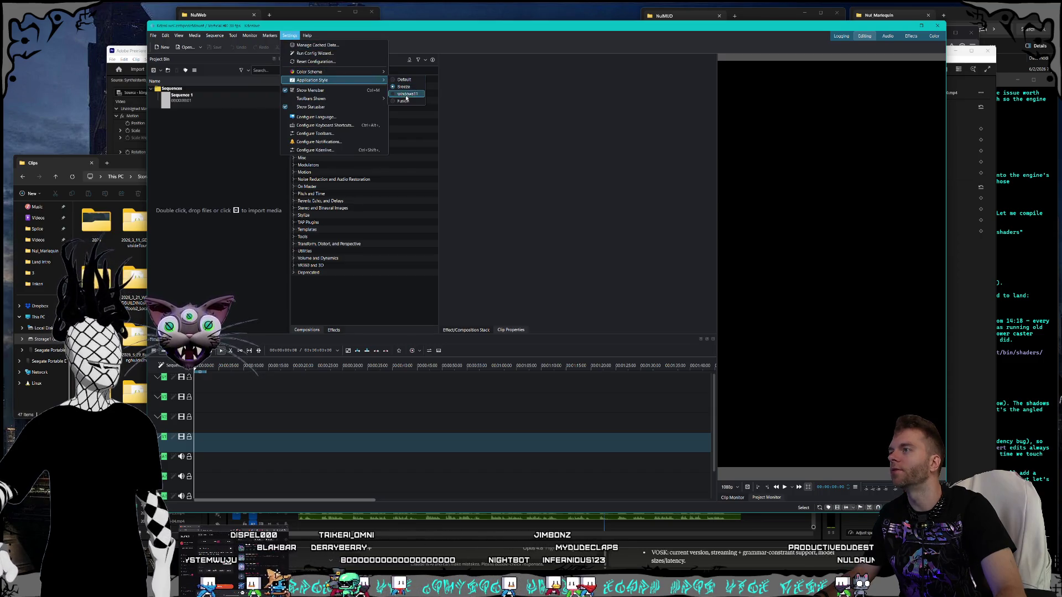
left_click(405, 102)
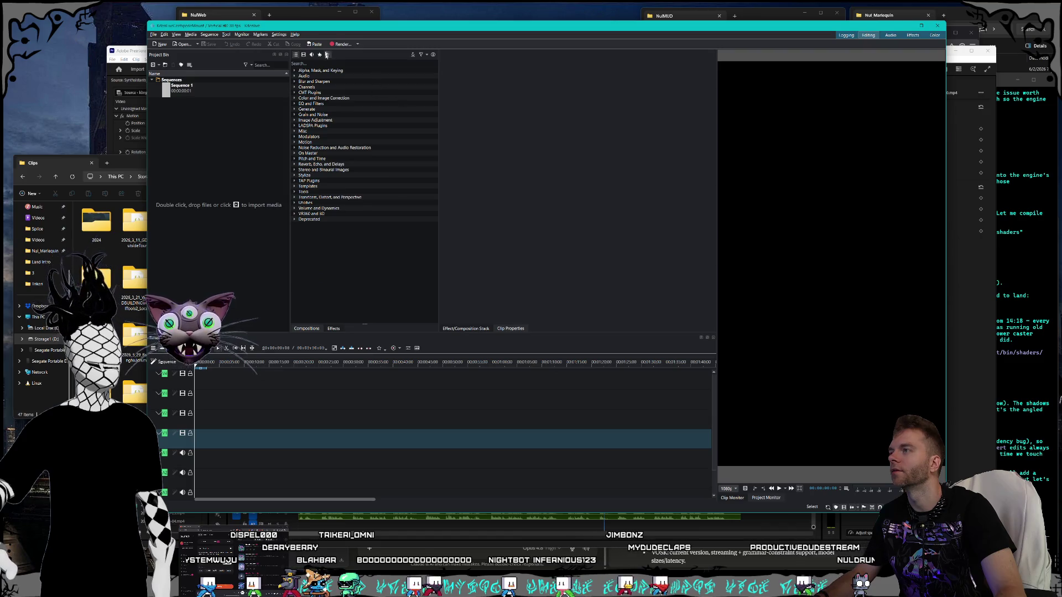
Step: Apply the Breeze Dark colour scheme and the Breeze application style
left_click(285, 37)
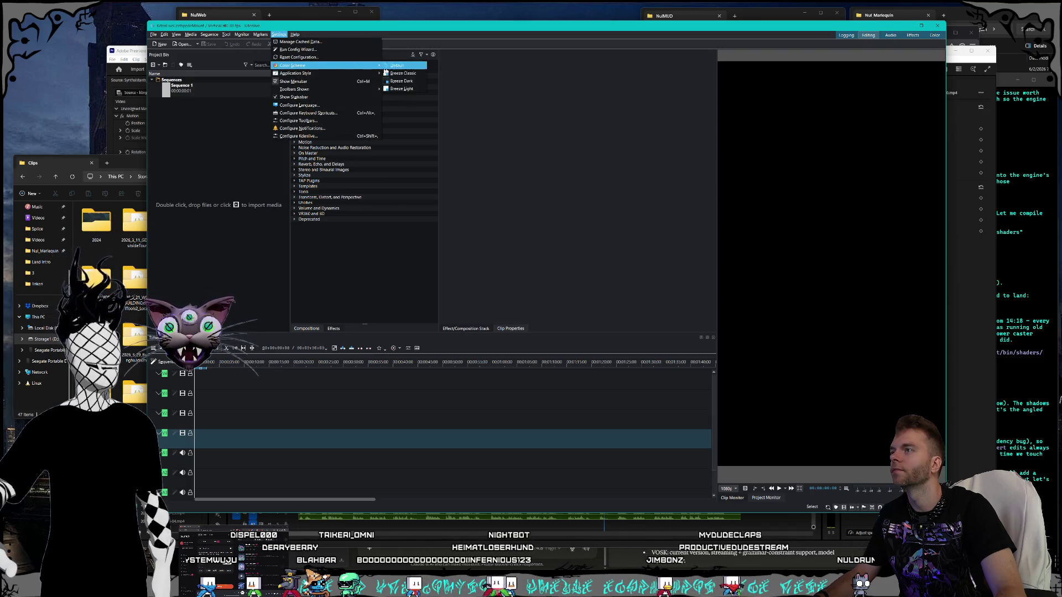
left_click(396, 81)
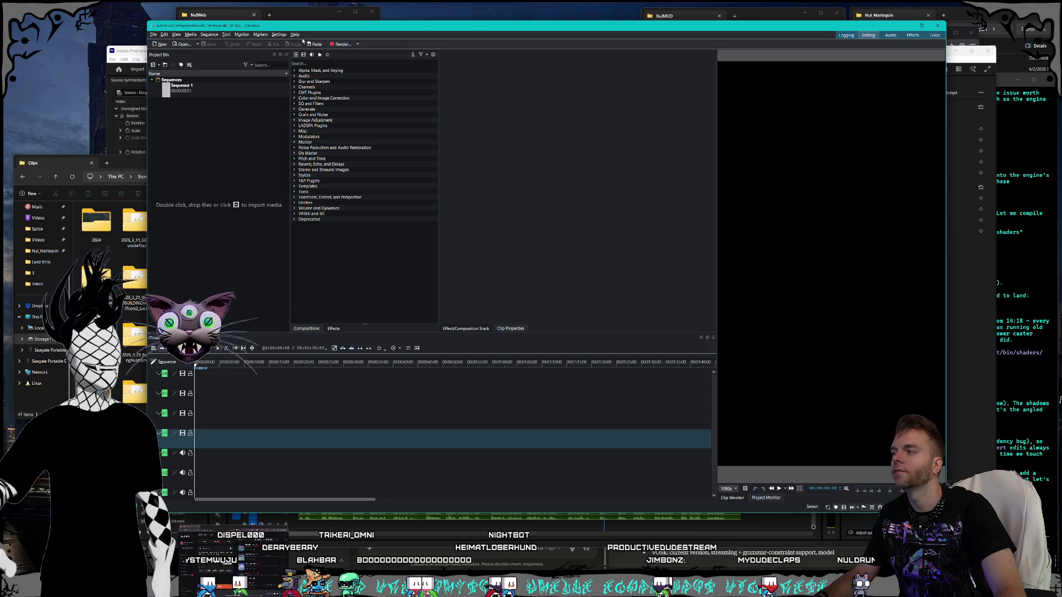
left_click(280, 35)
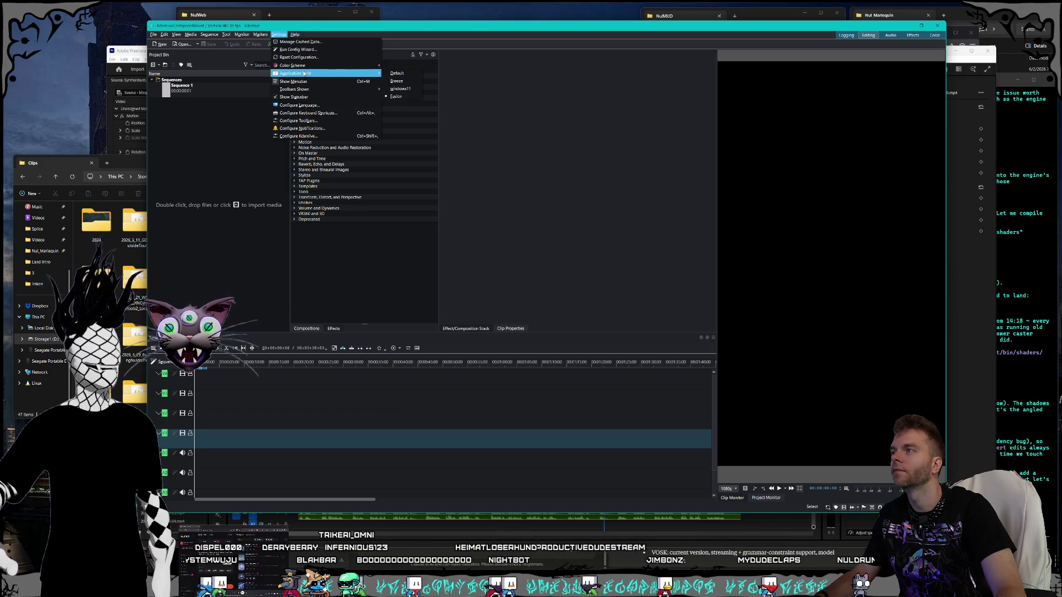
left_click(401, 84)
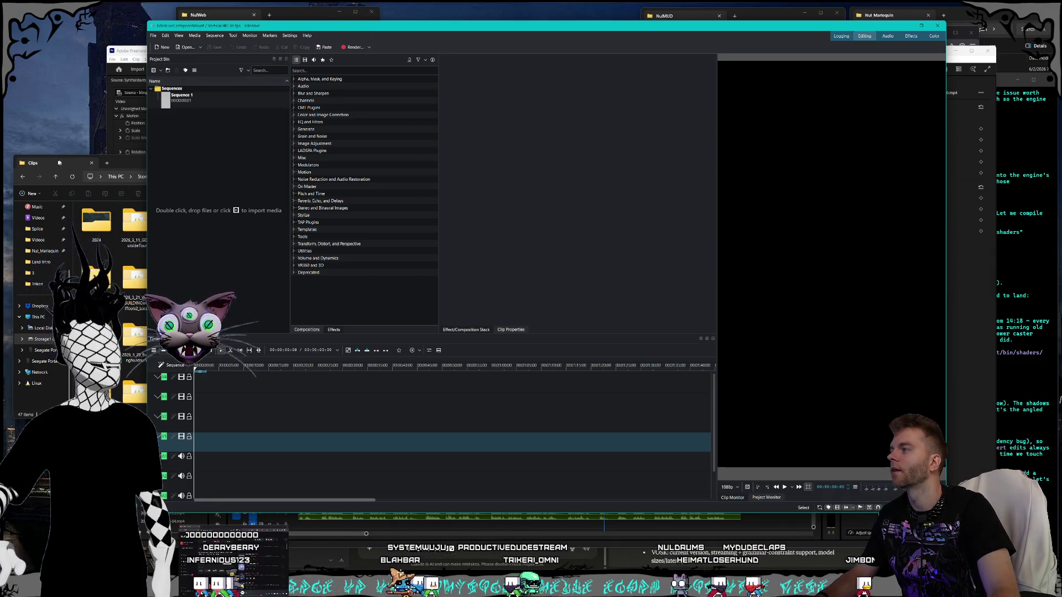
Step: In Explorer, open the 2026_5_23 VibeCoding Centipede folder and its clip_01 subfolder
key("alt+Tab")
scroll(221, 305, "down", 3)
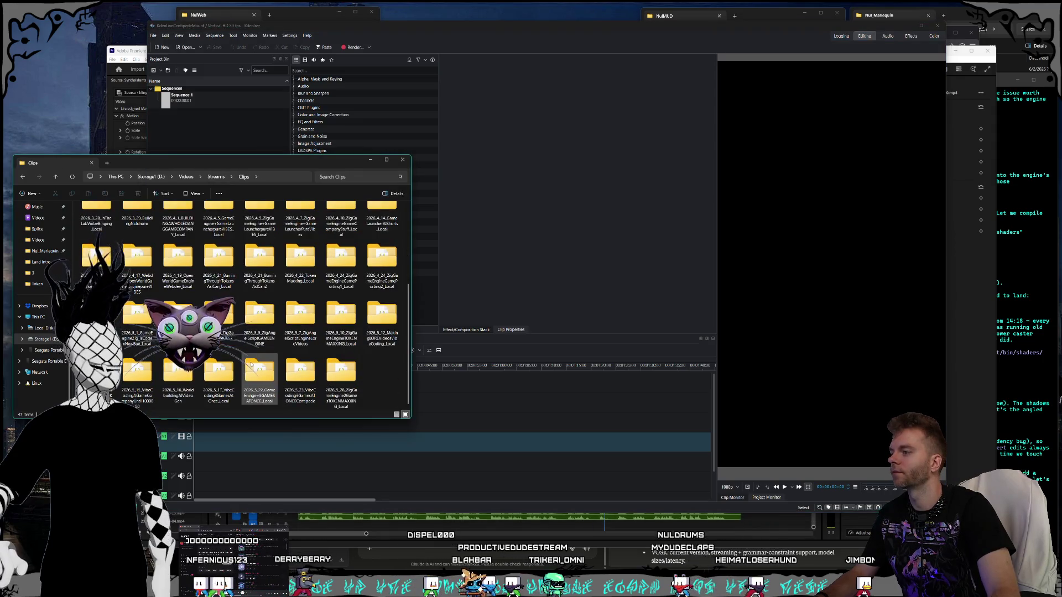
double_click(300, 374)
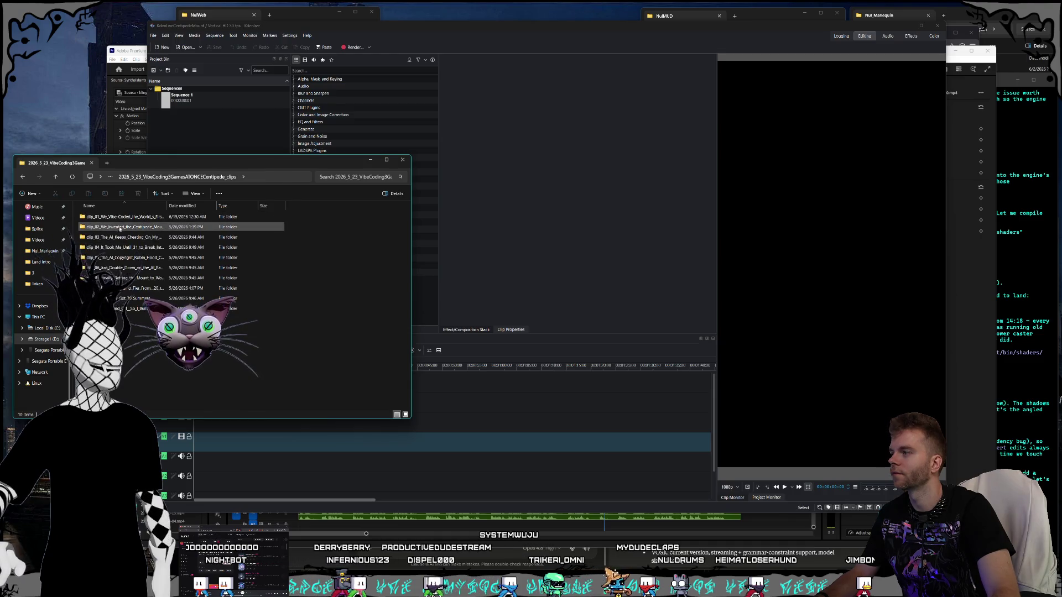
double_click(122, 219)
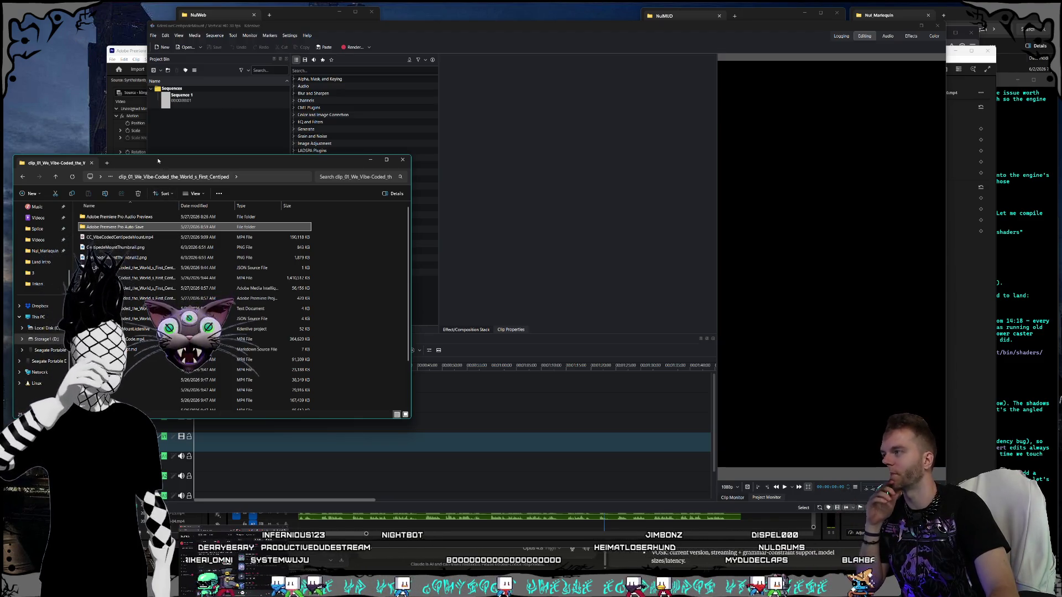
left_click_drag(13, 156, 15, 144)
left_click_drag(151, 149, 154, 147)
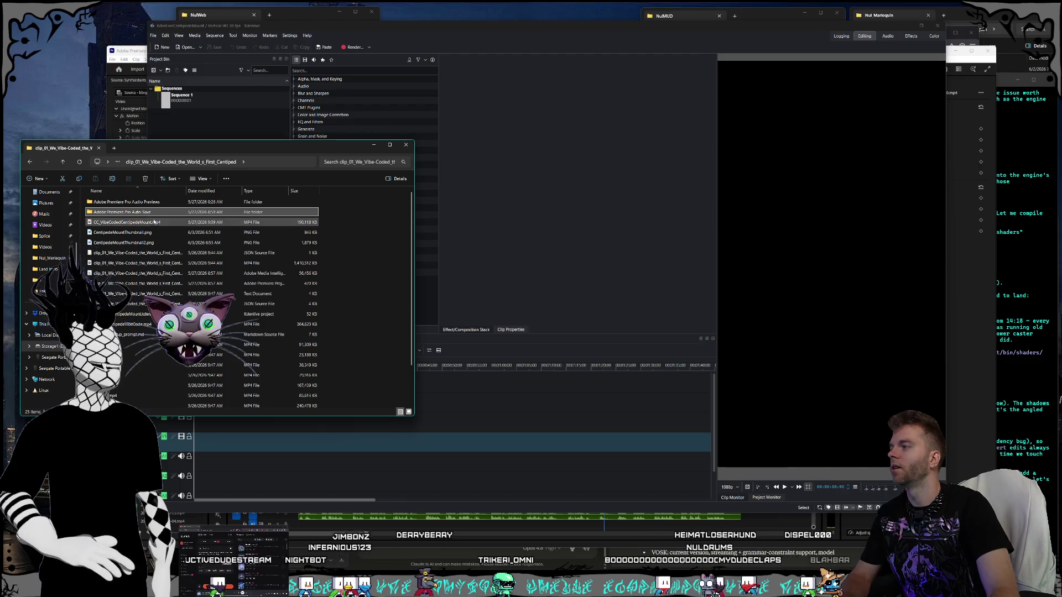
Step: Pick the main clip_01 MP4 recording and drag it into Kdenlive's Project Bin
left_click(153, 224, "shift")
left_click(153, 223)
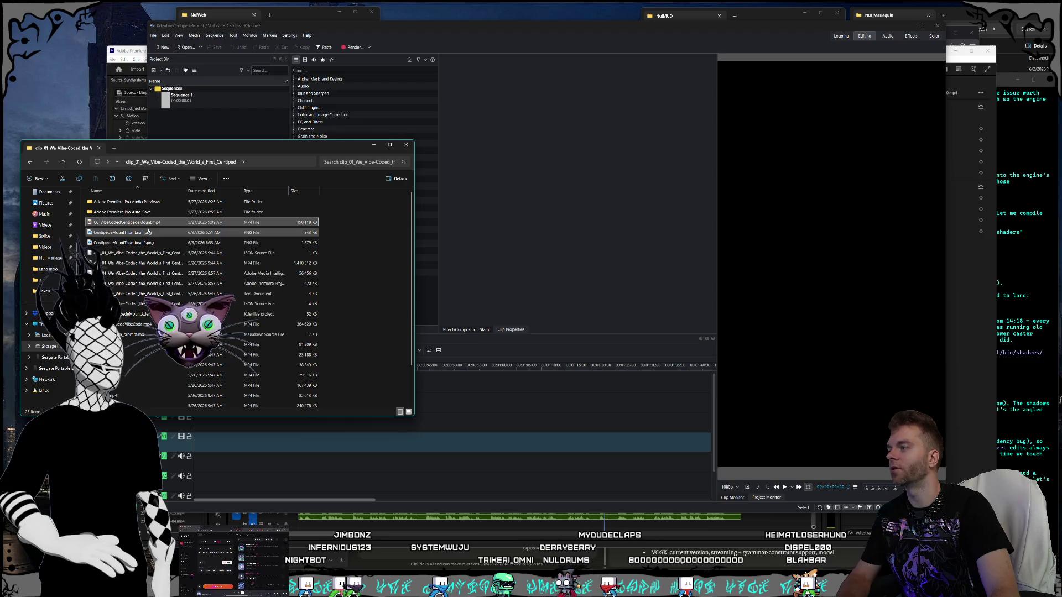
left_click(140, 233)
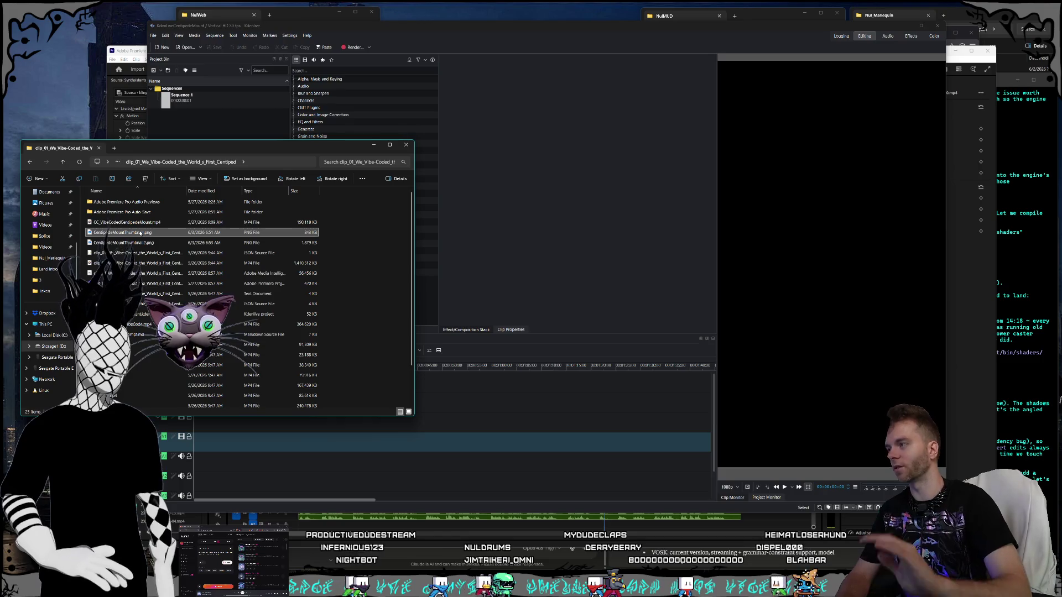
left_click(154, 223)
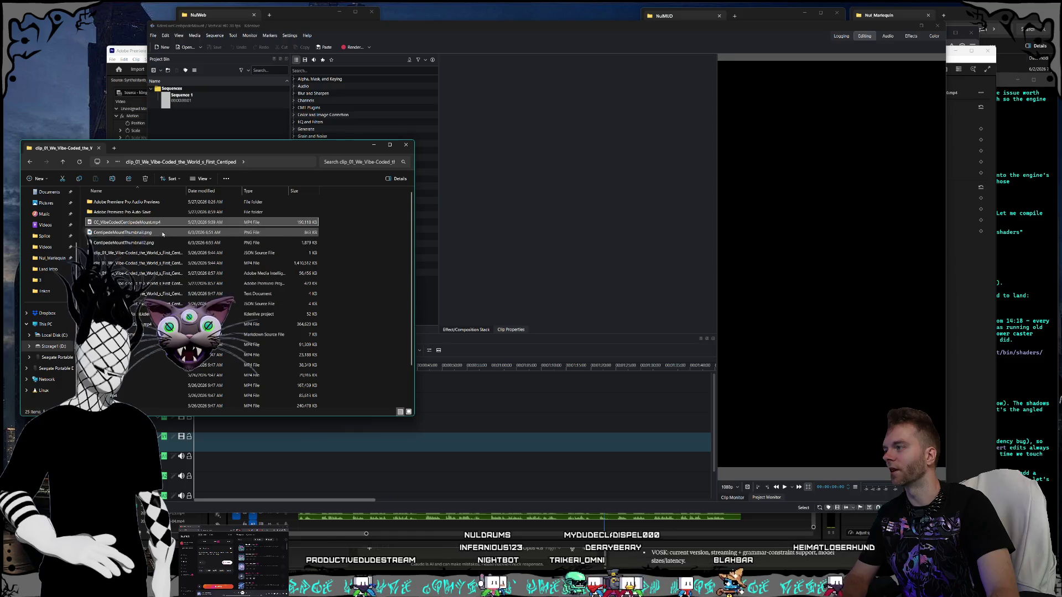
scroll(144, 237, "down", 2)
left_click(143, 220)
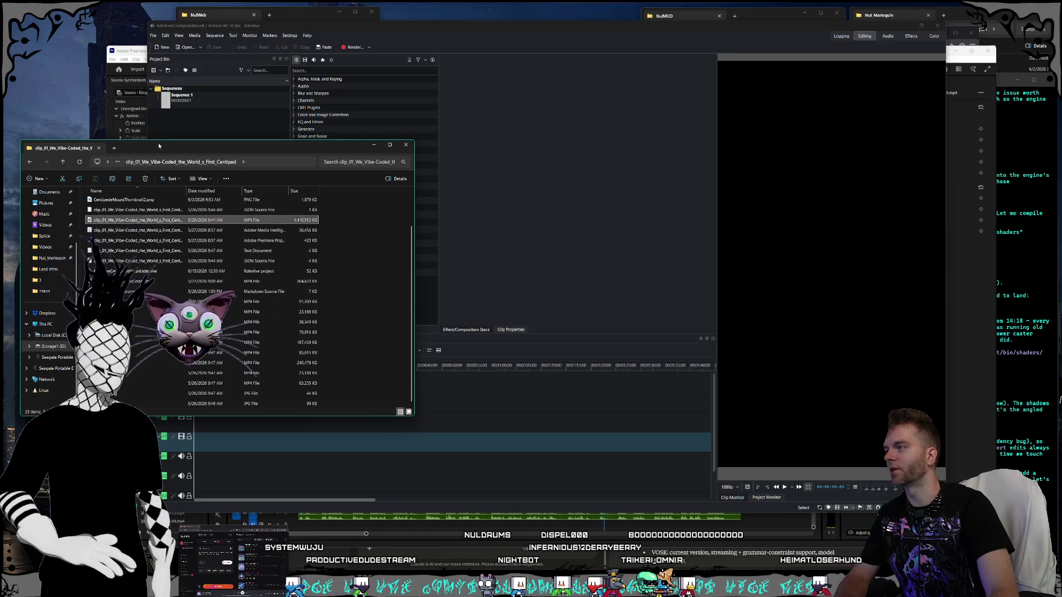
left_click_drag(165, 147, 159, 195)
left_click_drag(218, 99, 189, 150)
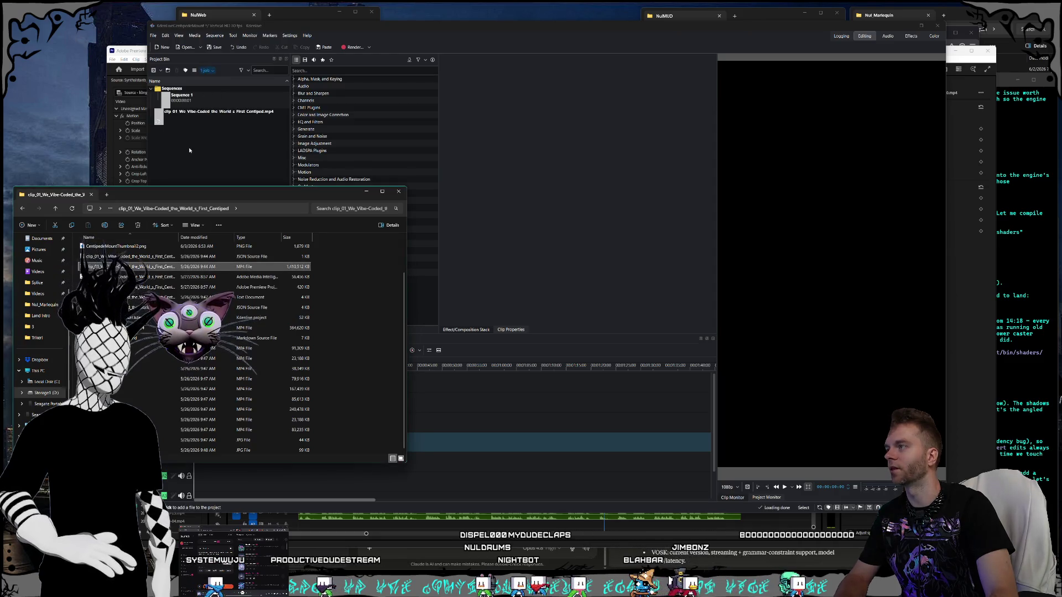
Step: Preview the clip_01 Centipede video in the bin and drag it onto a timeline video track
left_click(192, 129)
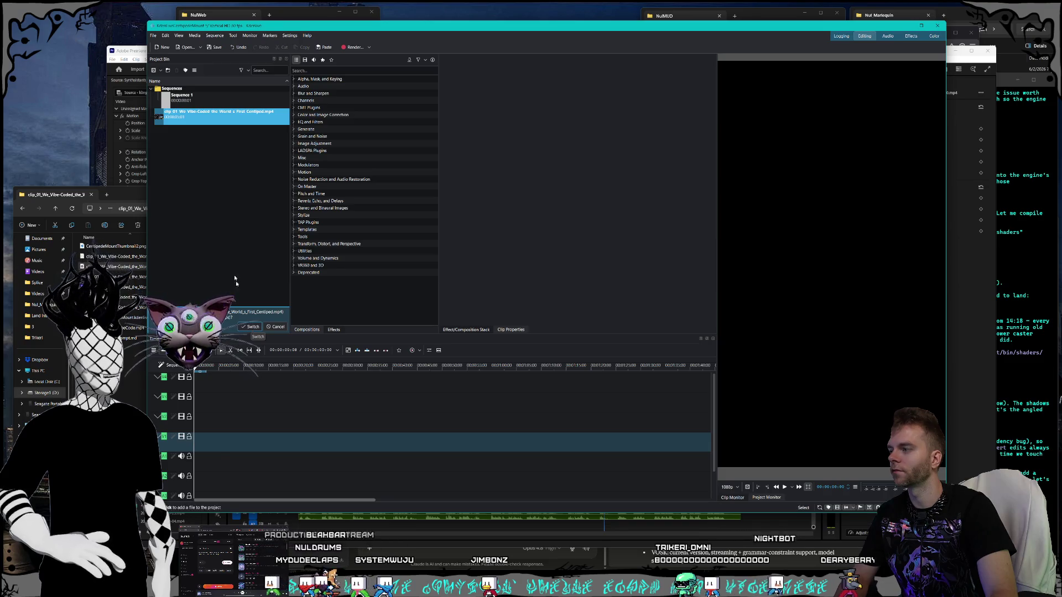
left_click(188, 117)
left_click_drag(188, 117, 255, 414)
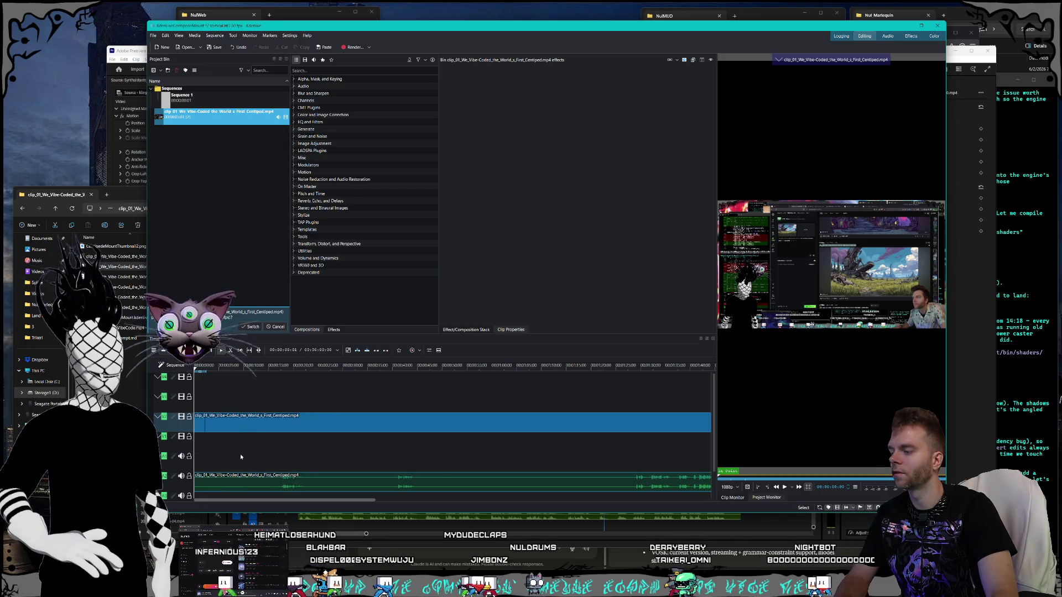
Step: Move the Centipede clip down to V1 above its A1 audio, checking with undo and redo
left_click(272, 390)
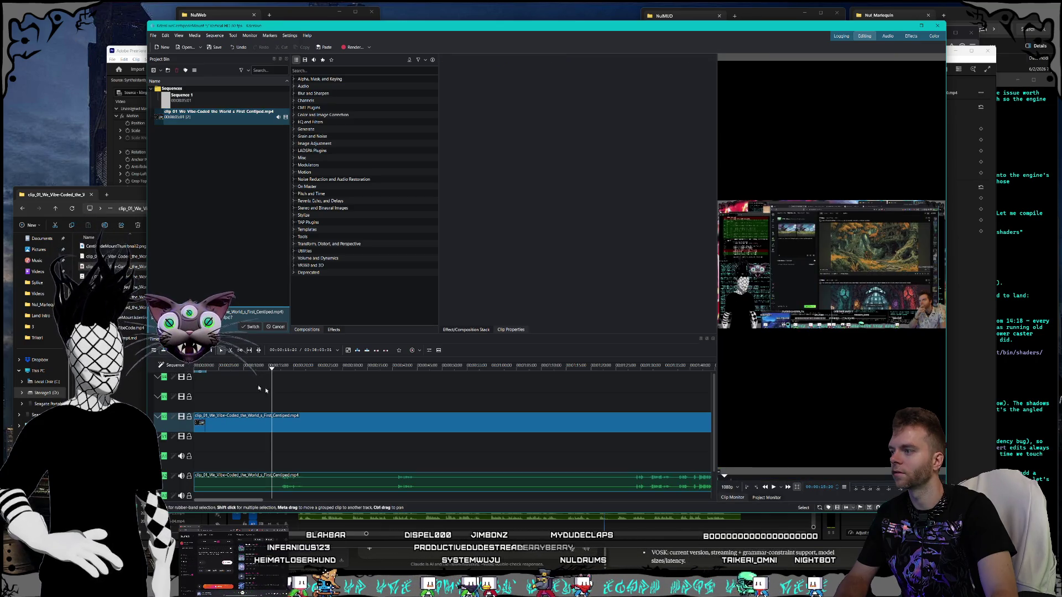
left_click(237, 425)
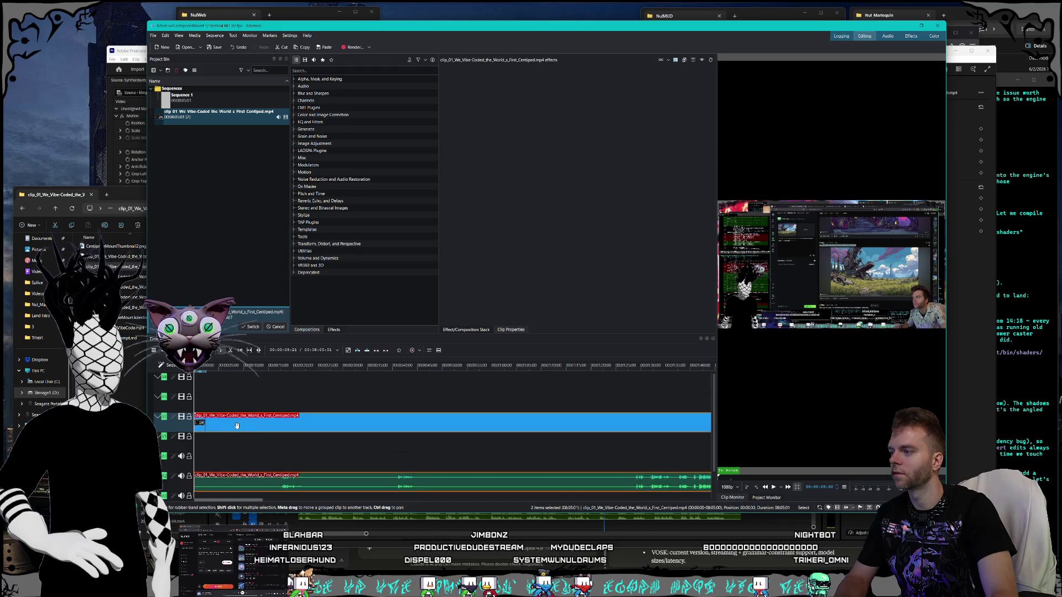
key("ctrl+z")
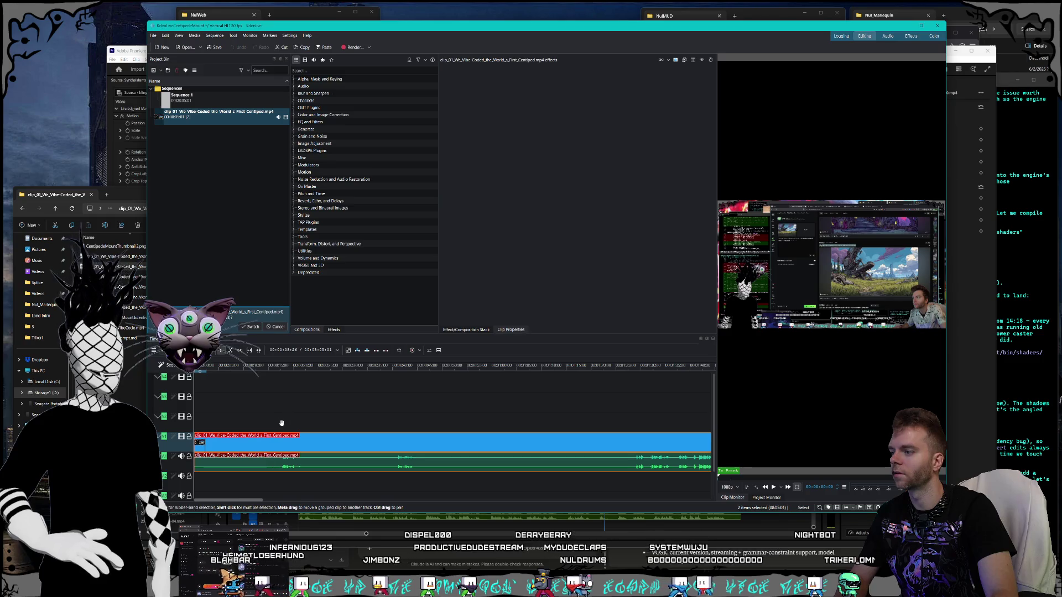
left_click(224, 421)
left_click(314, 441)
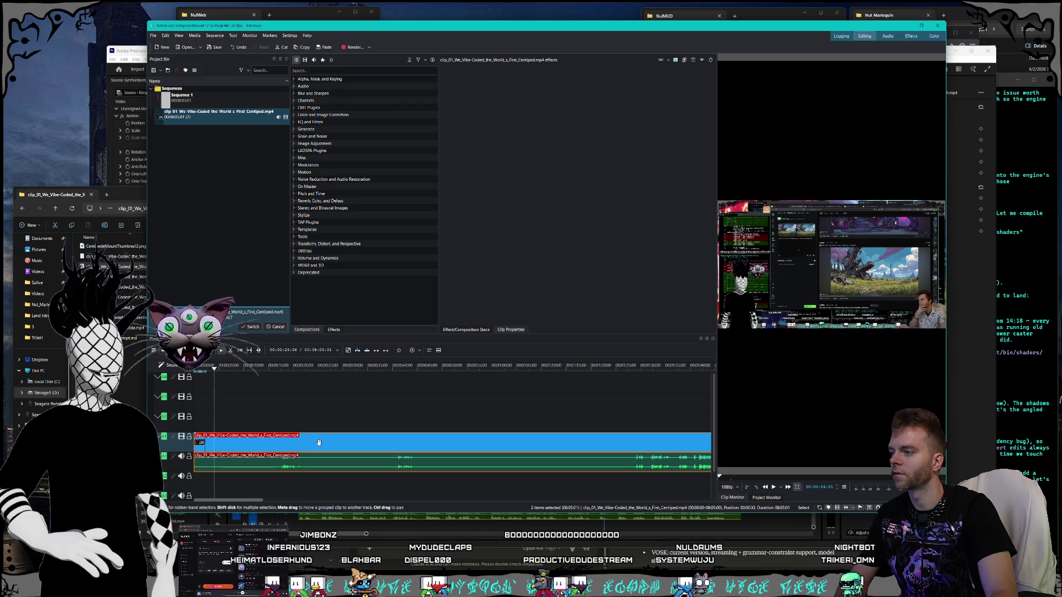
key("ctrl+z")
key("ctrl+z")
key("ctrl+shift+z")
key("ctrl+shift+z")
mouse_move(331, 442)
left_mouse_down()
mouse_move(385, 441)
mouse_move(343, 415)
mouse_move(318, 416)
mouse_move(321, 436)
left_mouse_up()
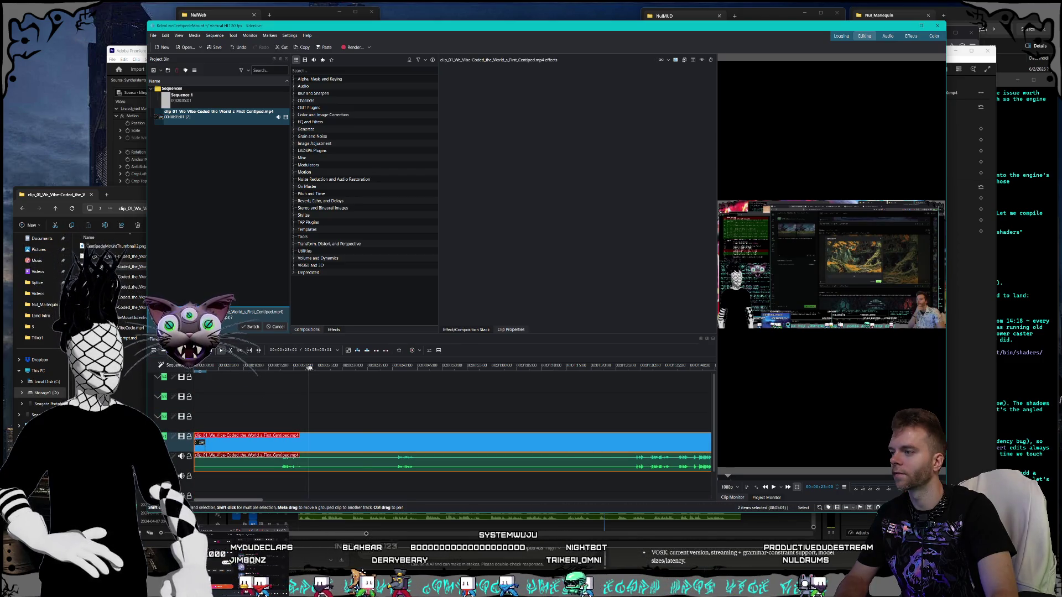
Step: Scrub back to about 11 seconds, narrow the effects category list, and show Clip Properties
mouse_move(459, 371)
left_mouse_down()
mouse_move(516, 366)
mouse_move(250, 365)
left_mouse_up()
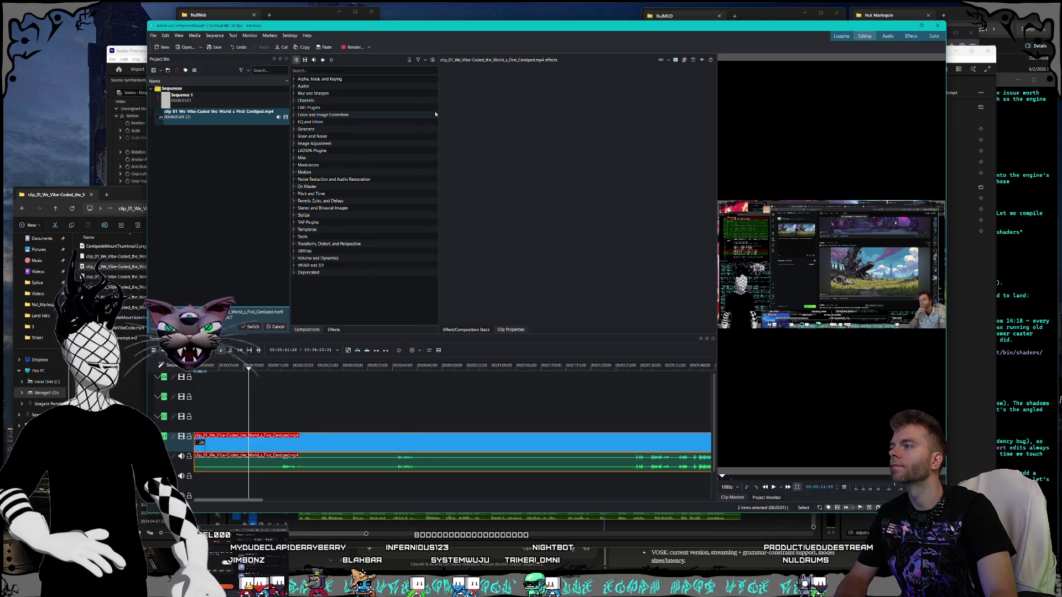
left_click_drag(439, 113, 359, 113)
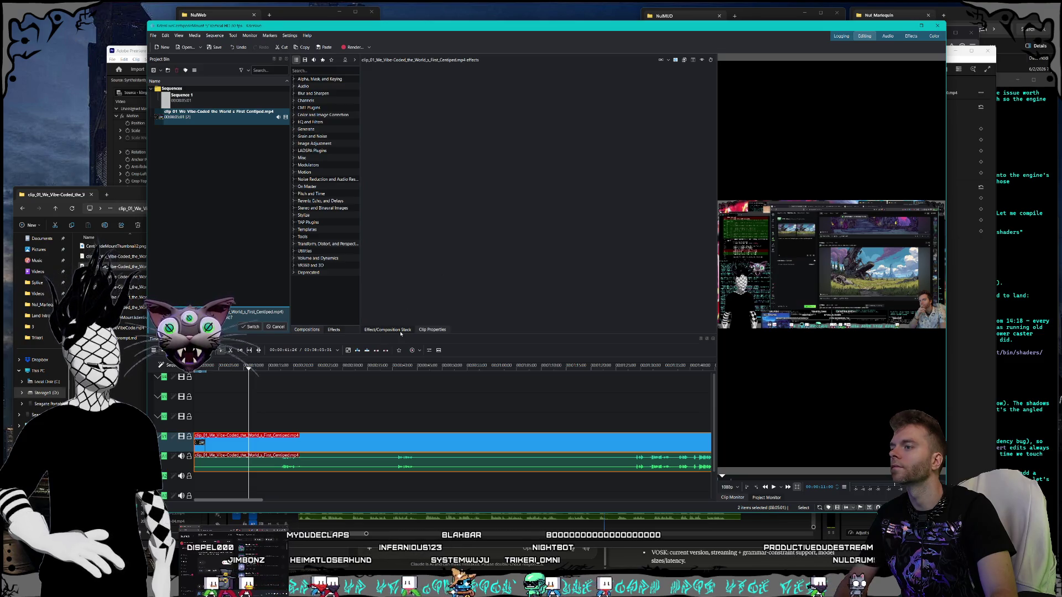
left_click(432, 329)
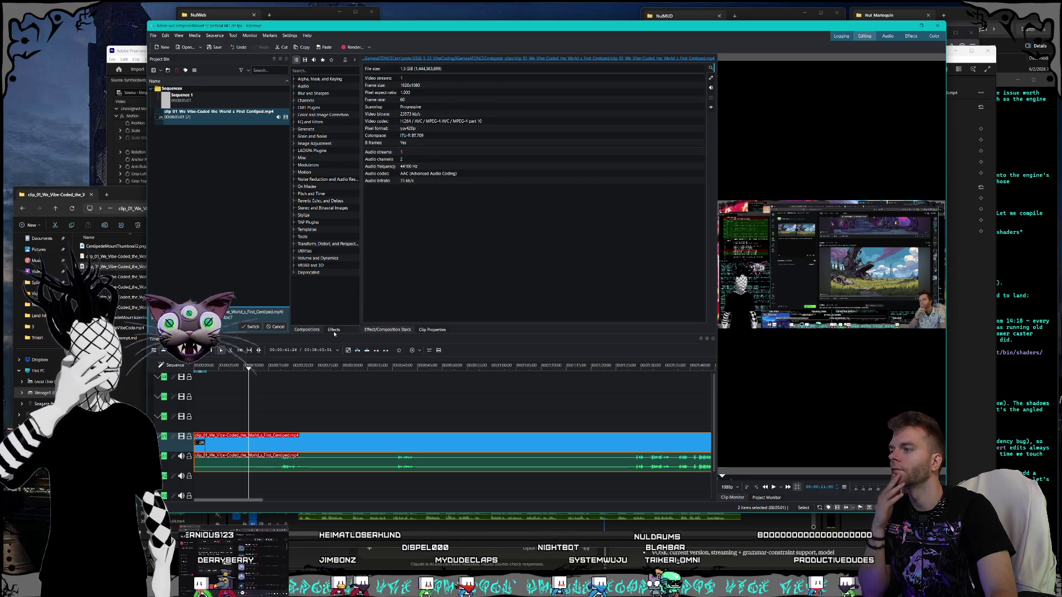
Step: Show the Compositions list beside the clip_01 properties and widen it with the splitter
left_click(306, 330)
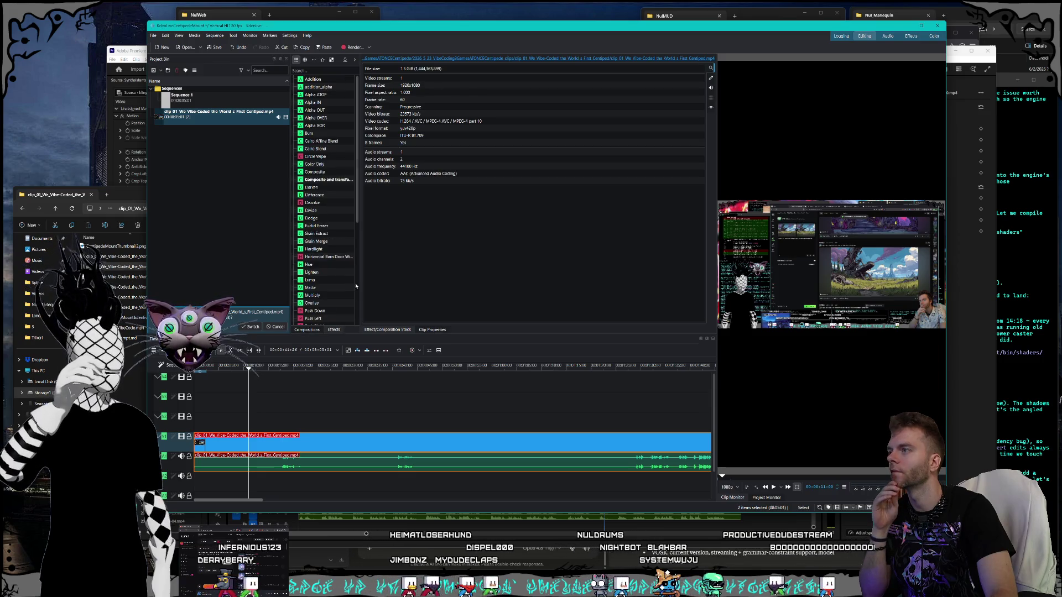
left_click_drag(360, 286, 379, 285)
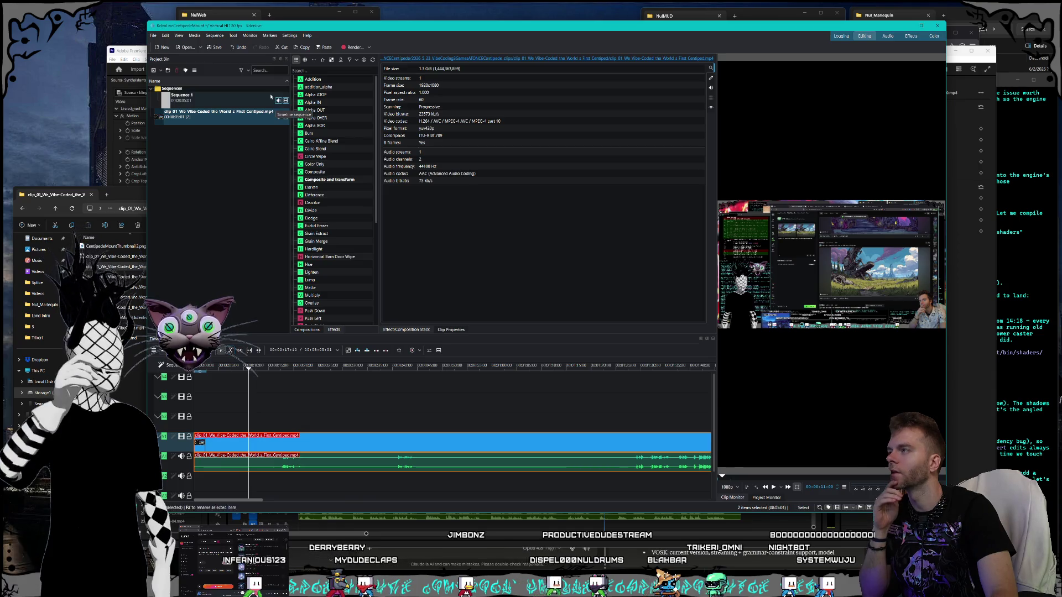
left_click(166, 36)
Step: Dismiss the File menu, then open and close Configure Keyboard Shortcuts from the Settings menu
mouse_move(183, 100)
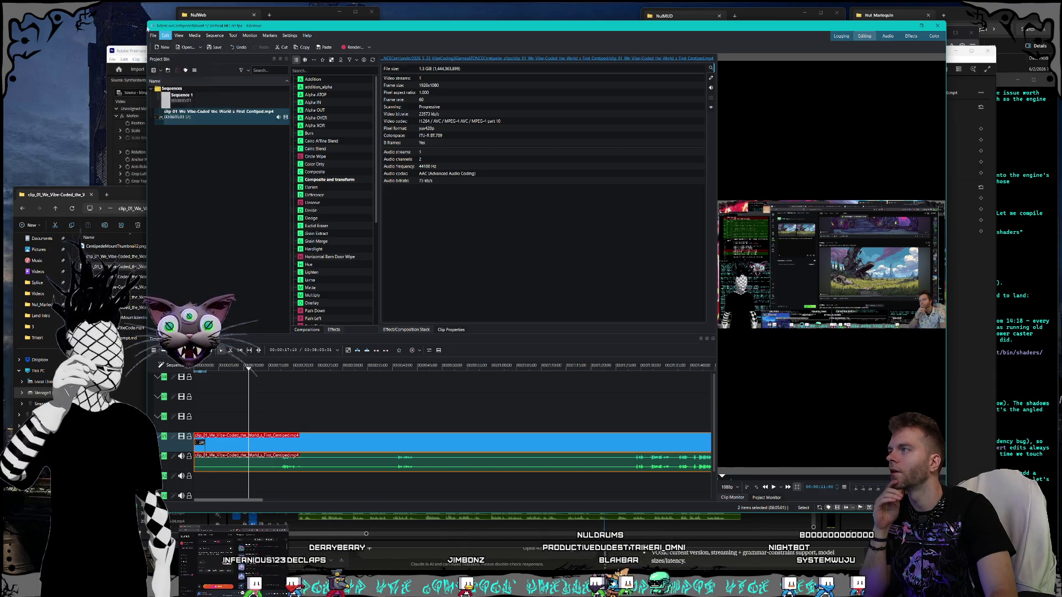
mouse_move(153, 36)
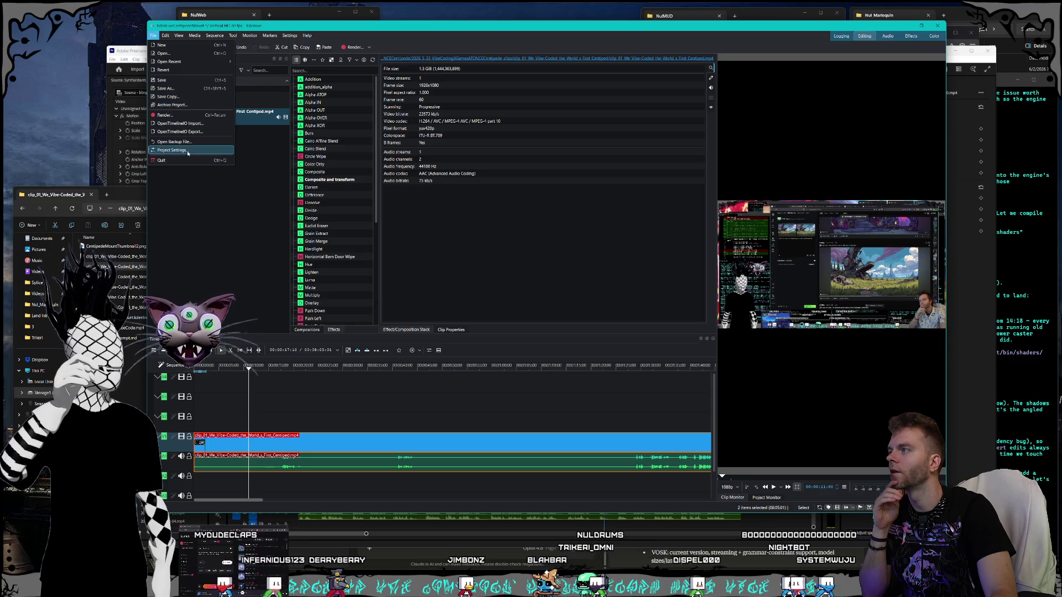
key("Escape")
left_click(179, 36)
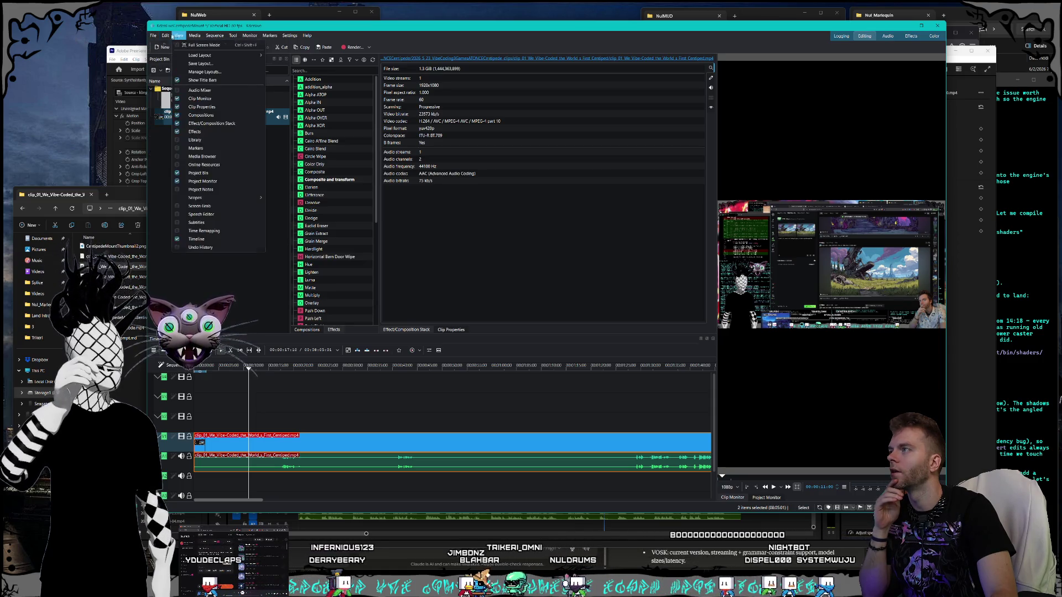
mouse_move(290, 35)
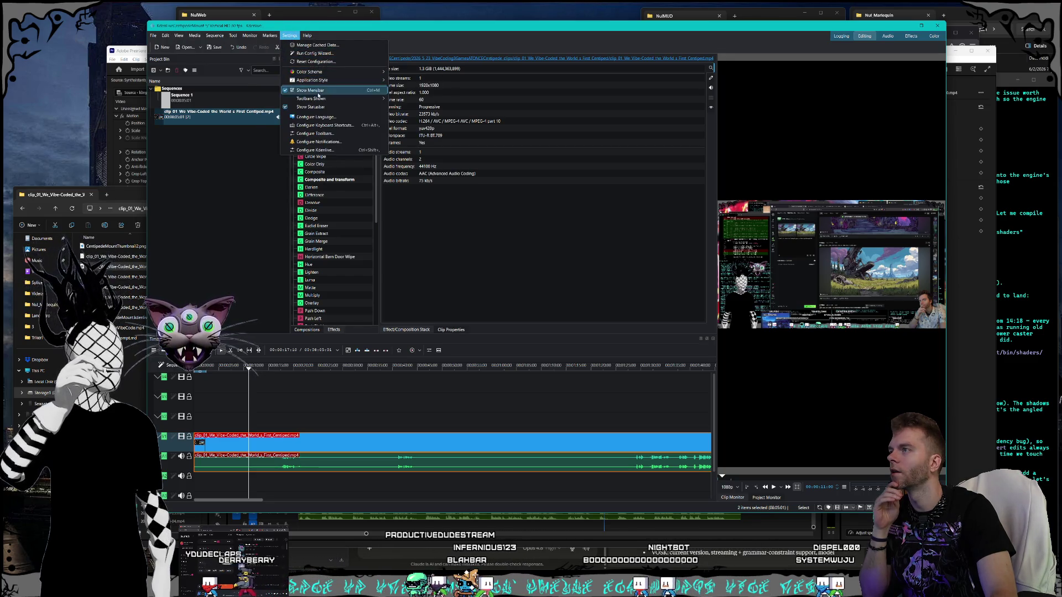
left_click(328, 126)
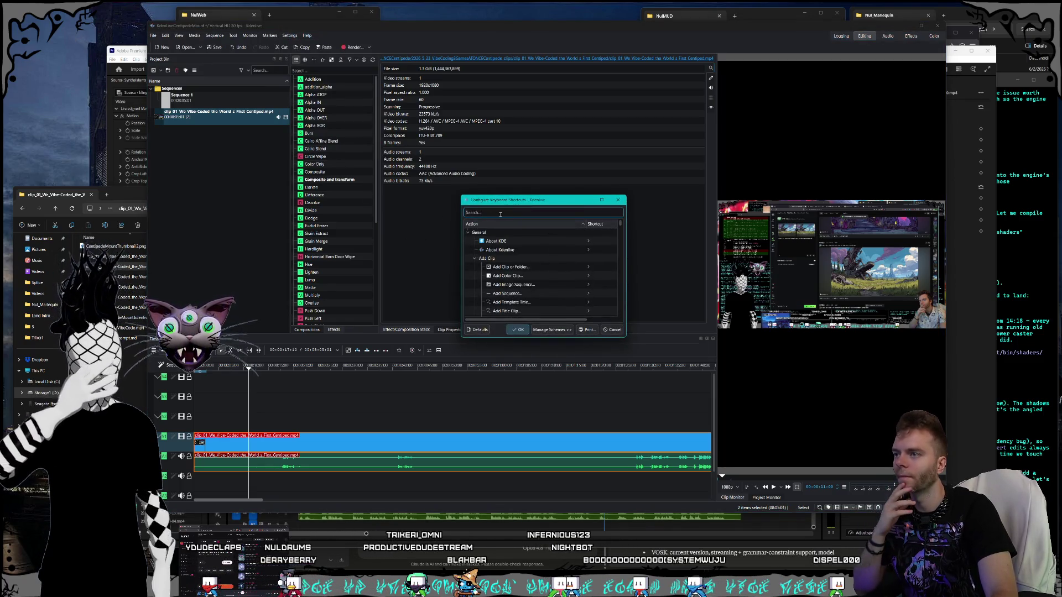
left_click(617, 200)
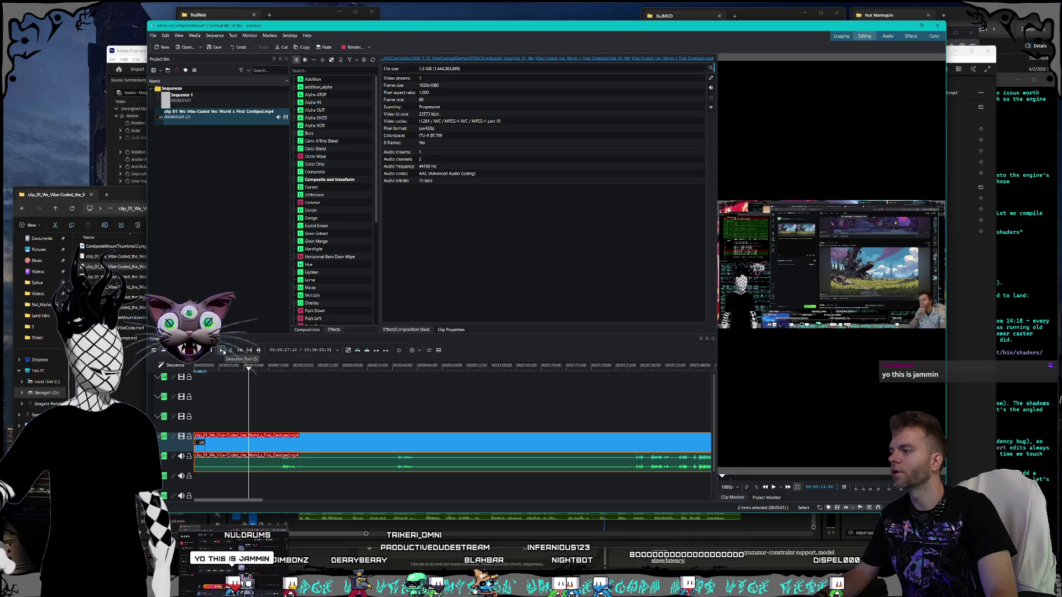
Step: Switch to the Selection Tool, scrub the playhead from about 14 to 22 seconds, and select the V1 clip
left_click(224, 351)
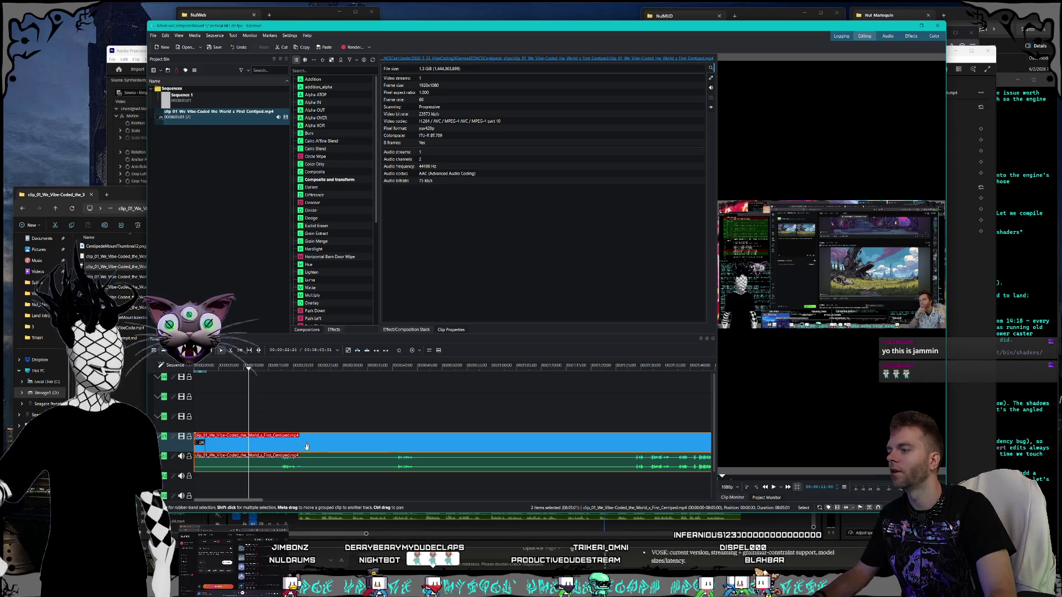
left_click(264, 367)
left_click_drag(264, 368, 308, 368)
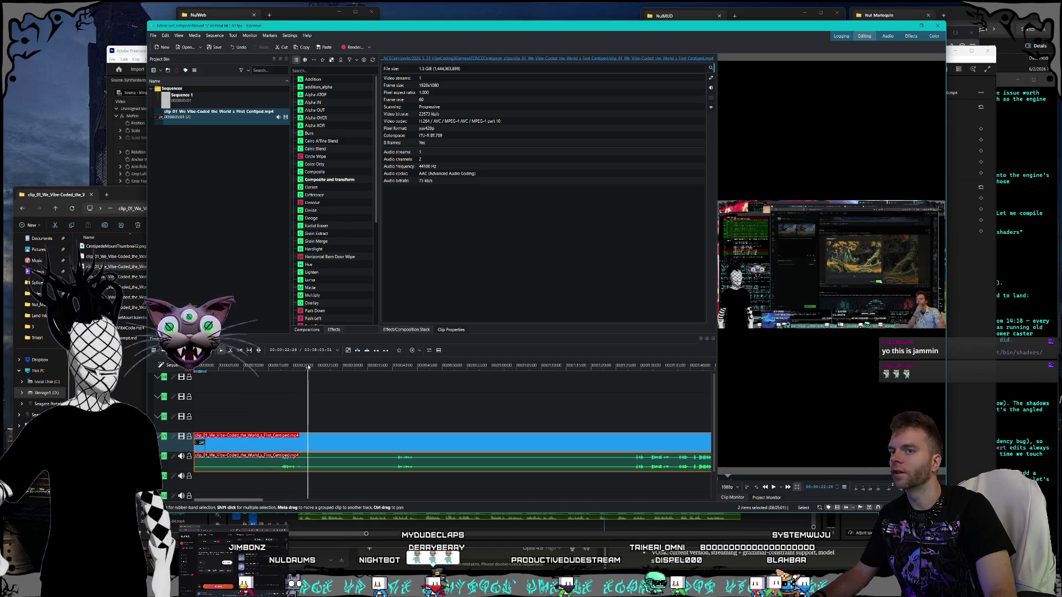
left_click(305, 435)
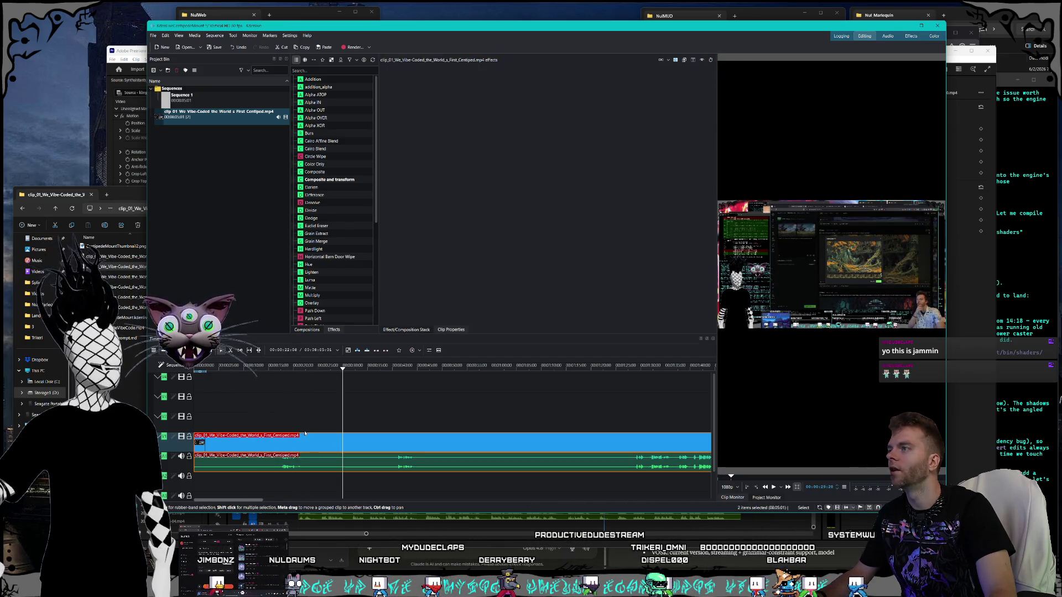
right_click(308, 446)
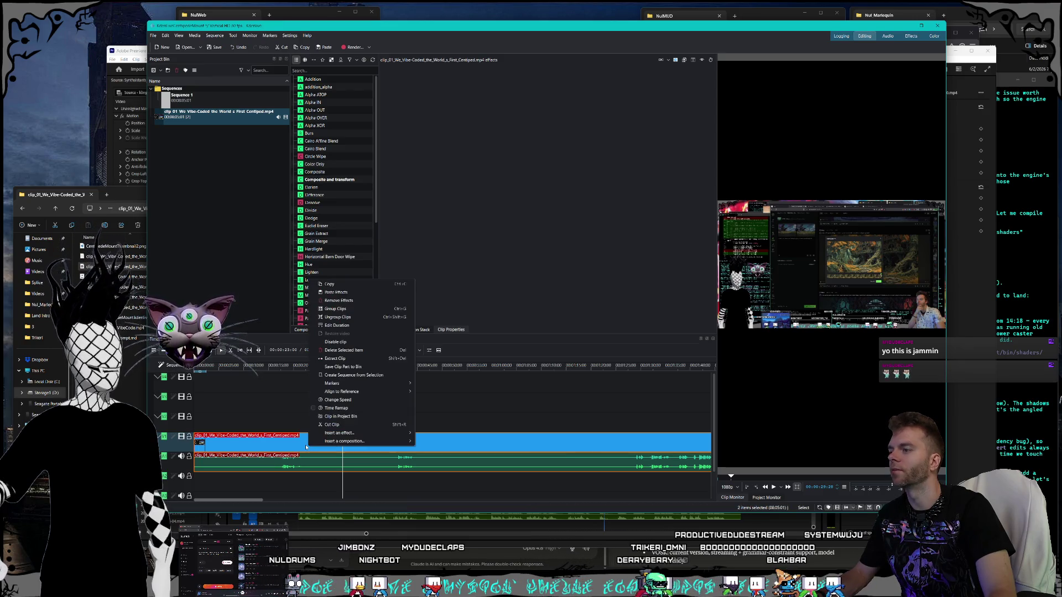
mouse_move(320, 436)
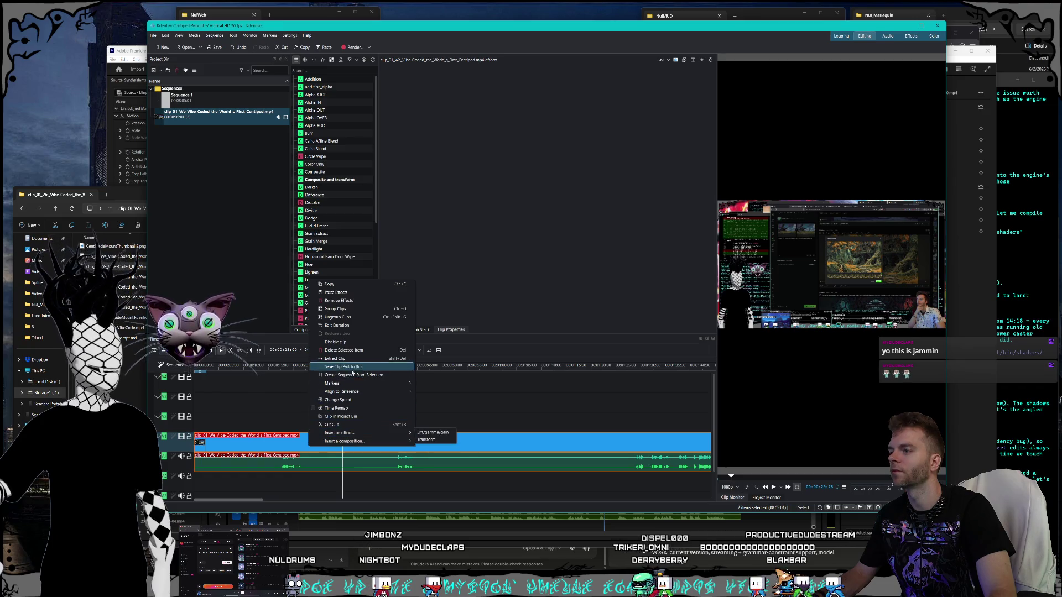
mouse_move(366, 387)
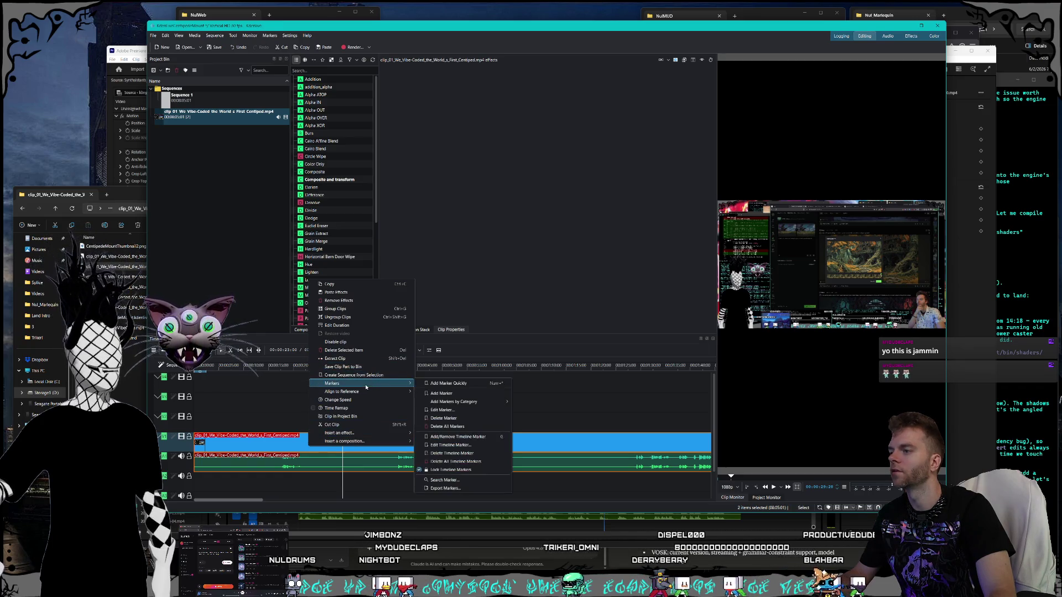
left_click(337, 400)
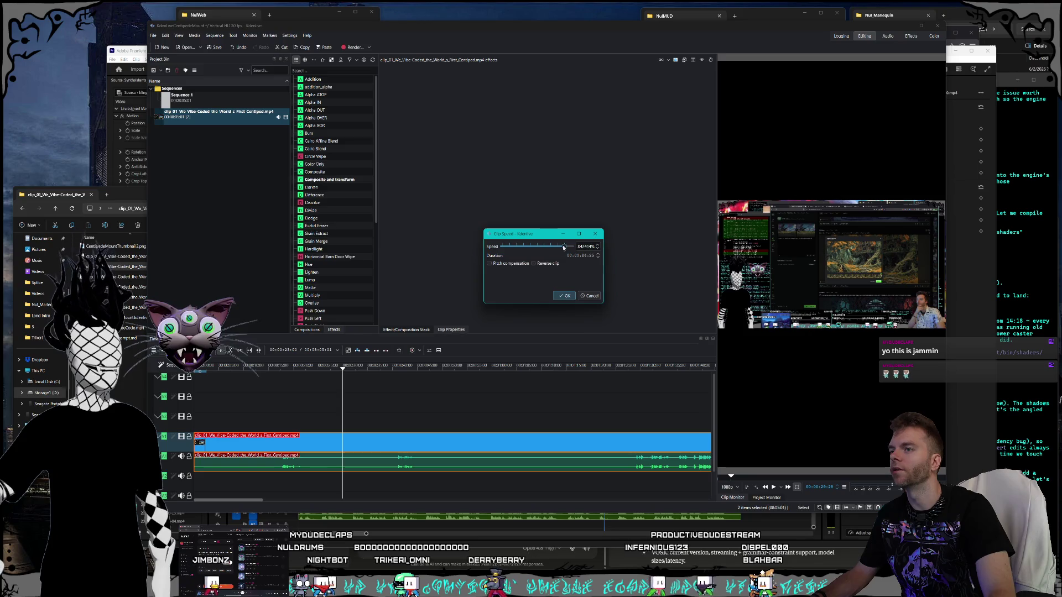
mouse_move(557, 246)
left_mouse_down()
mouse_move(521, 253)
mouse_move(559, 256)
left_mouse_up()
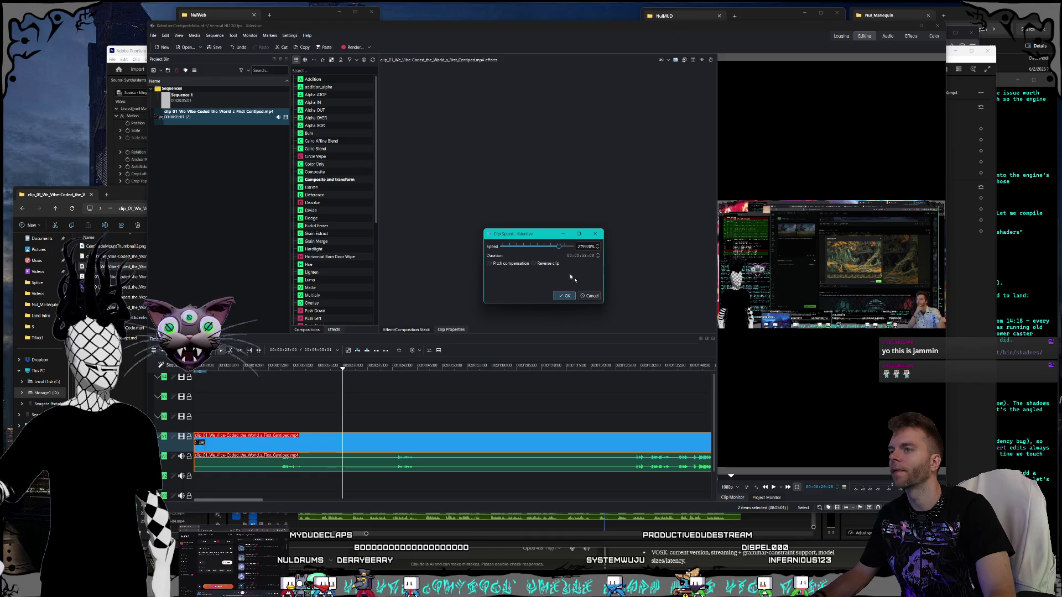
left_click(592, 297)
right_click(309, 446)
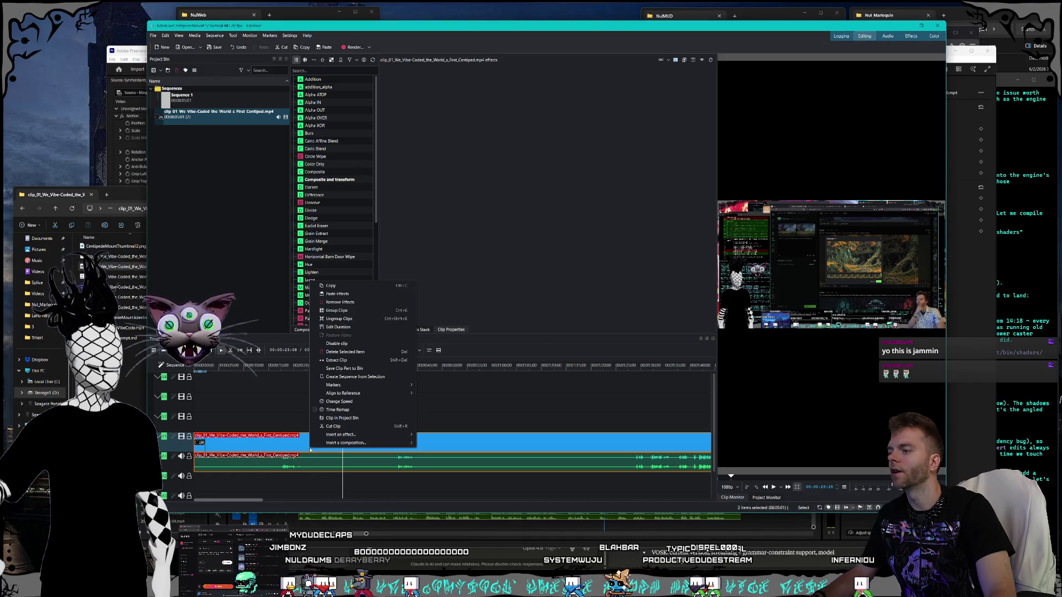
left_click(349, 403)
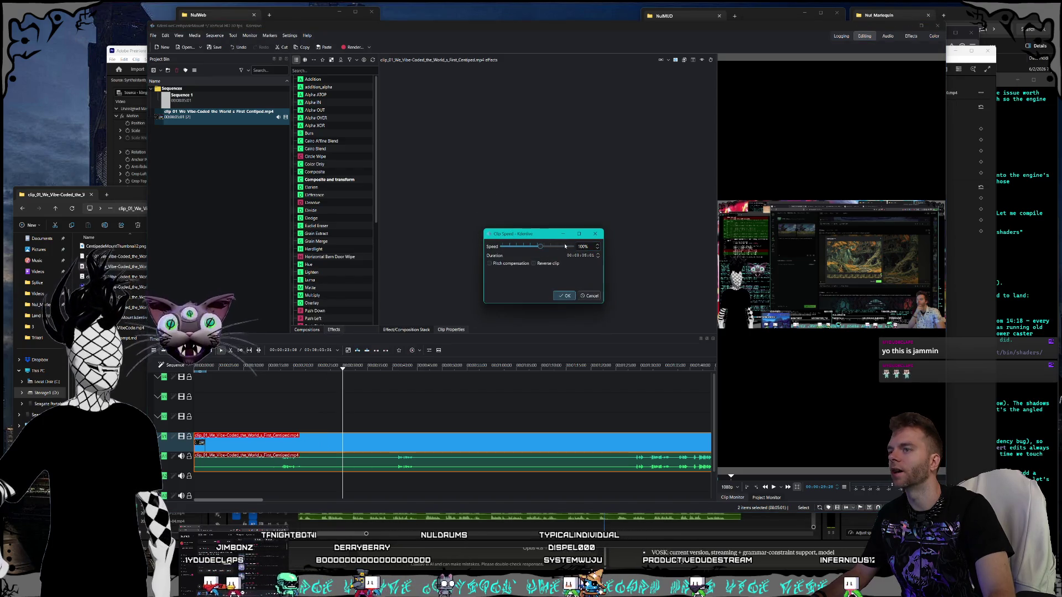
left_click_drag(541, 249, 563, 248)
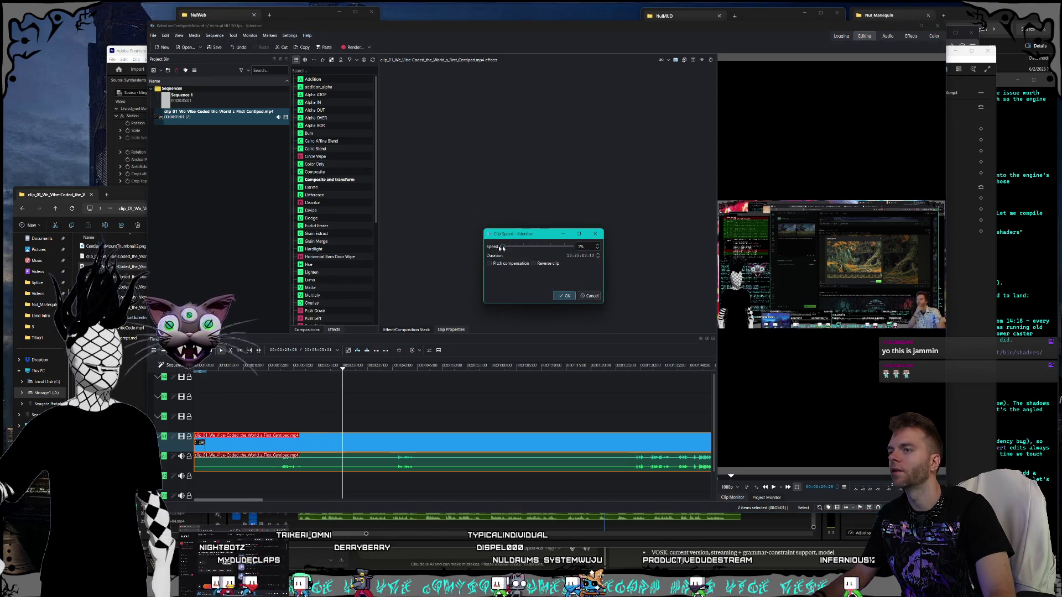
left_click(590, 297)
right_click(338, 443)
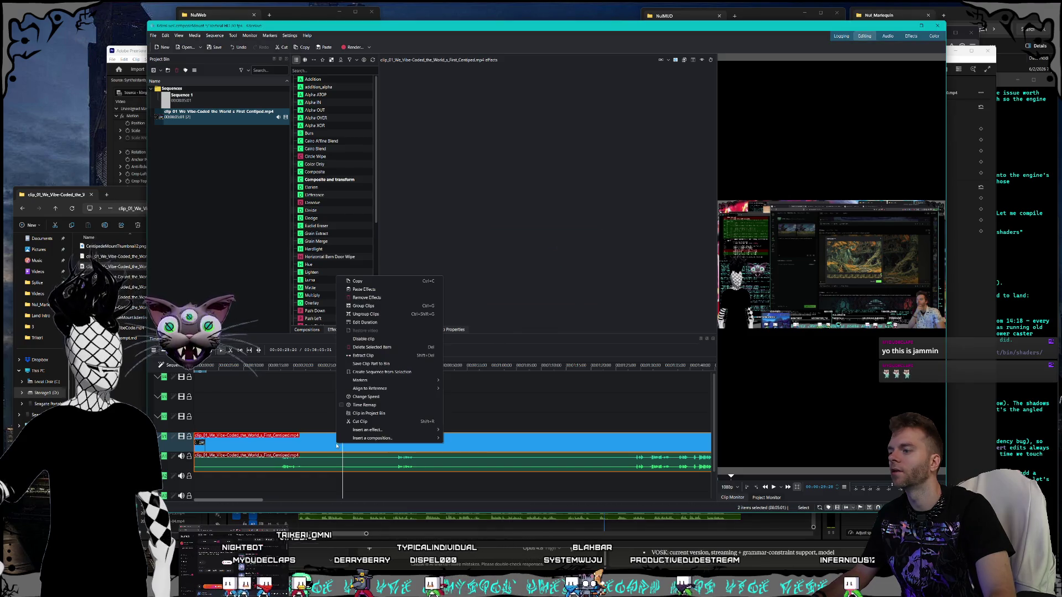
left_click(303, 441)
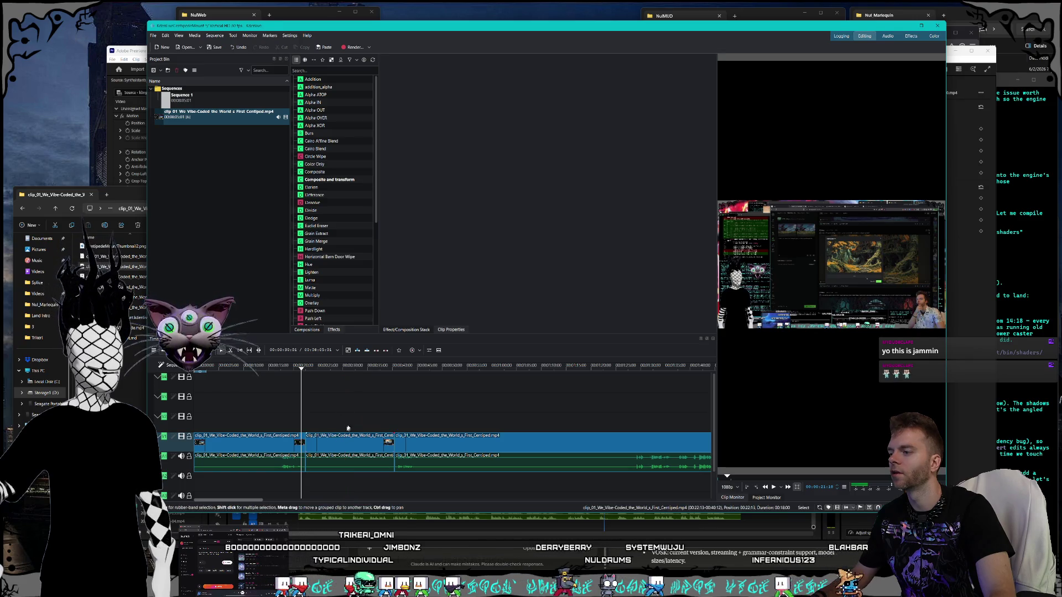
Step: Review the cut pieces by jumping the playhead to about 22 s, 47 s, 1:22, 34 s and back to 10 s
left_click(306, 406)
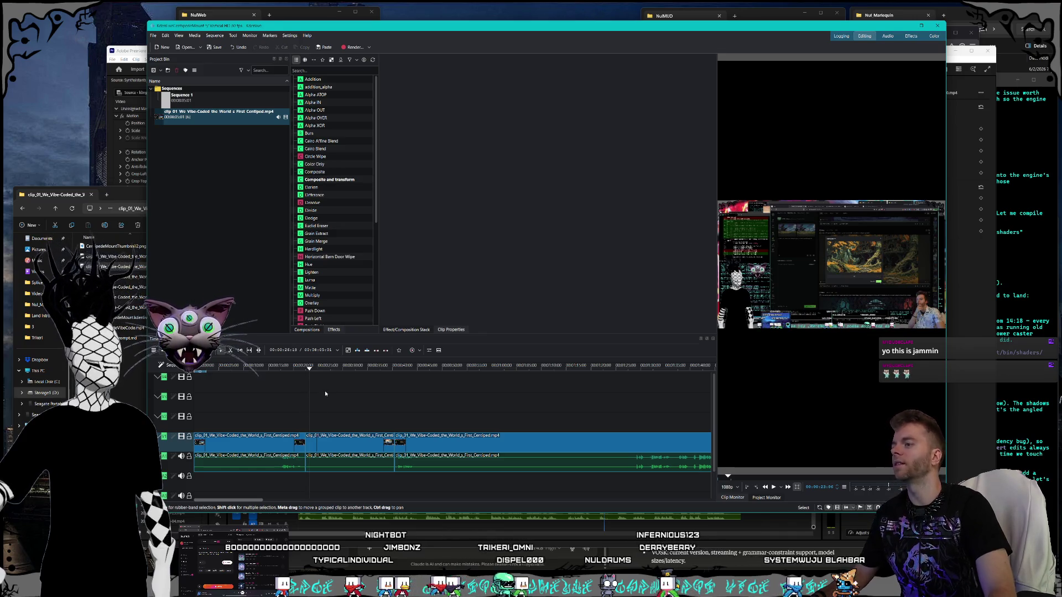
left_click(388, 409)
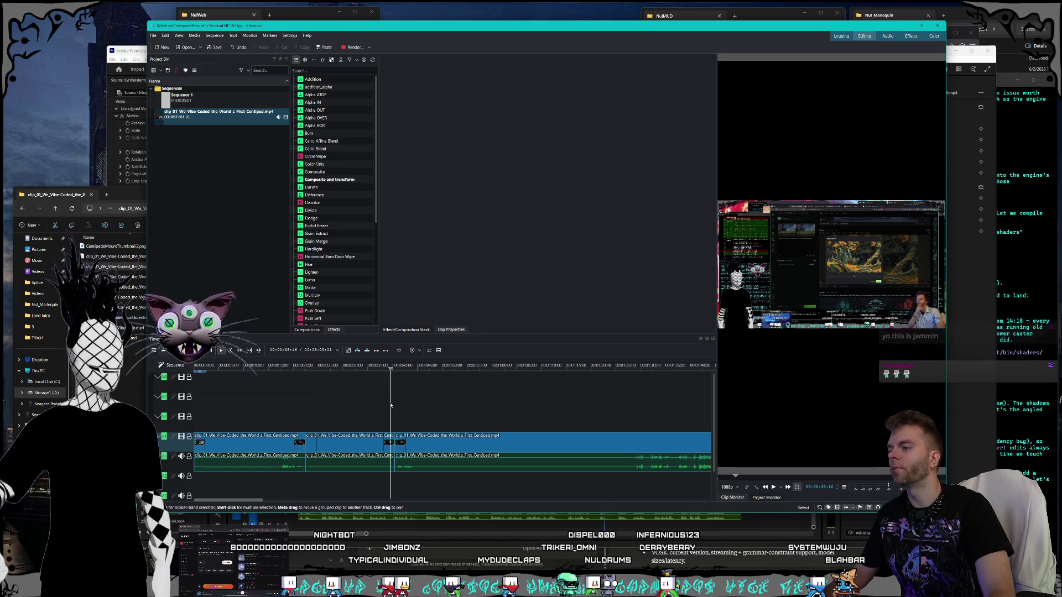
left_click(605, 417)
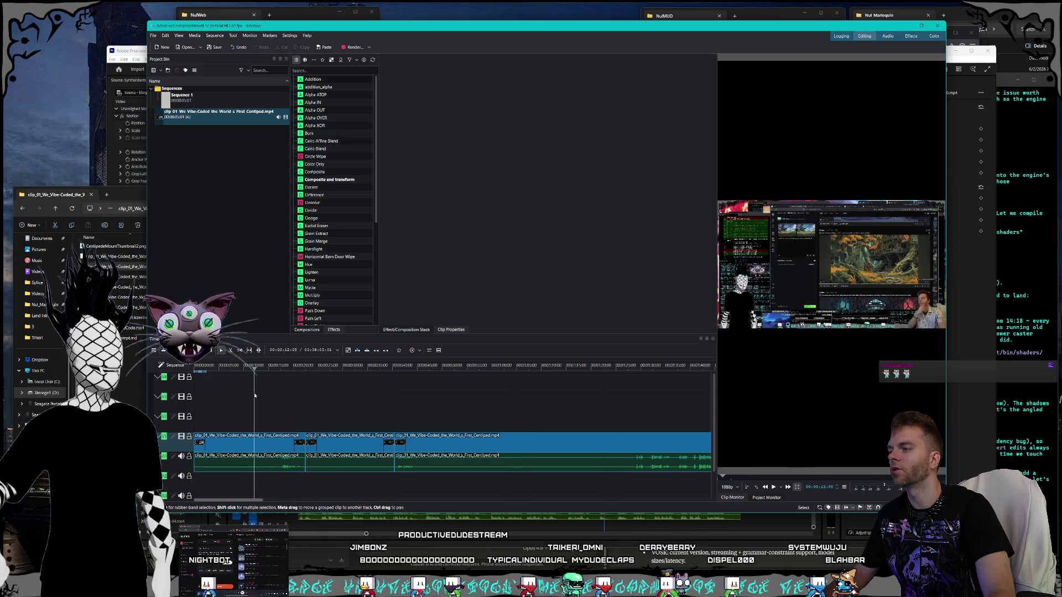
left_click(300, 396)
left_click(366, 400)
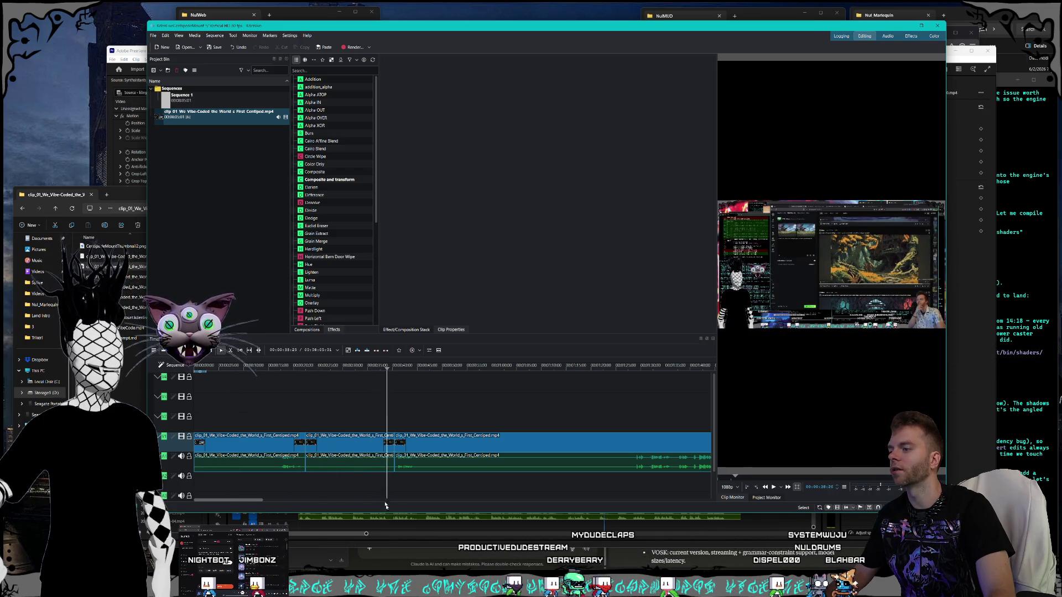
left_click(358, 410)
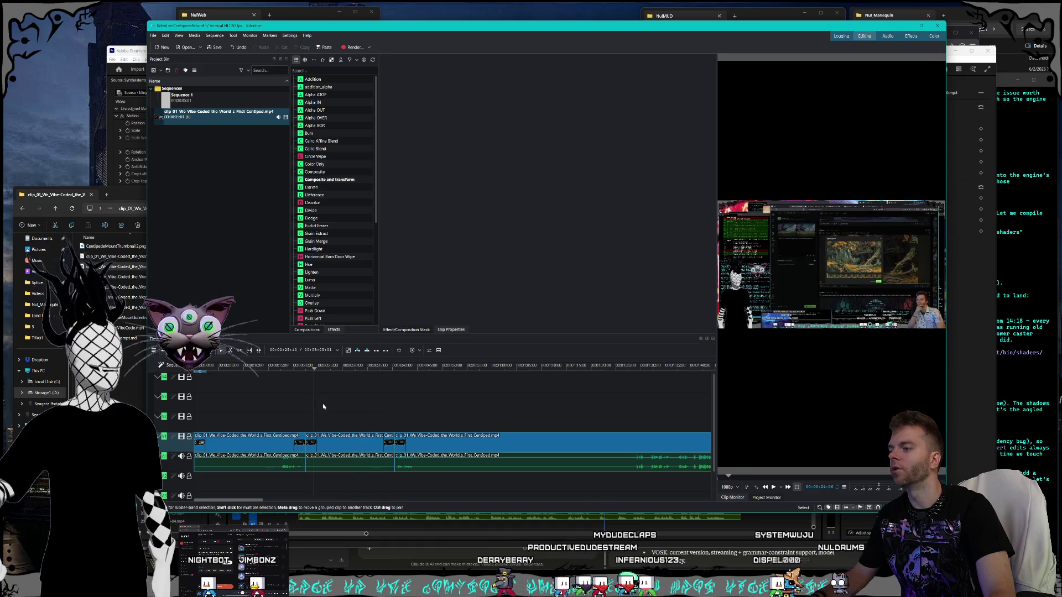
left_click(255, 409)
left_click(245, 408)
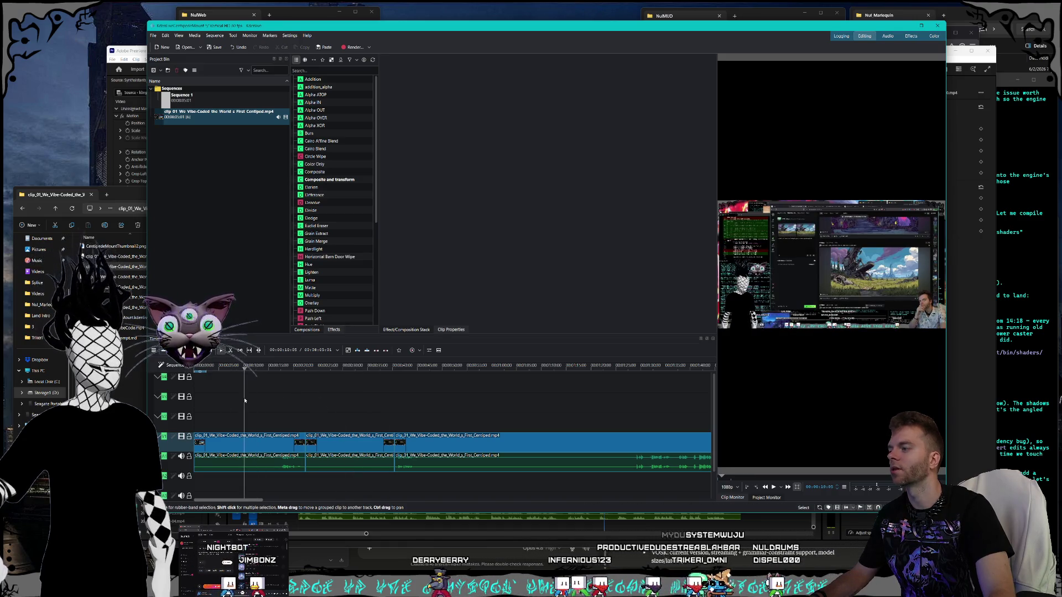
scroll(432, 420, "down", 1)
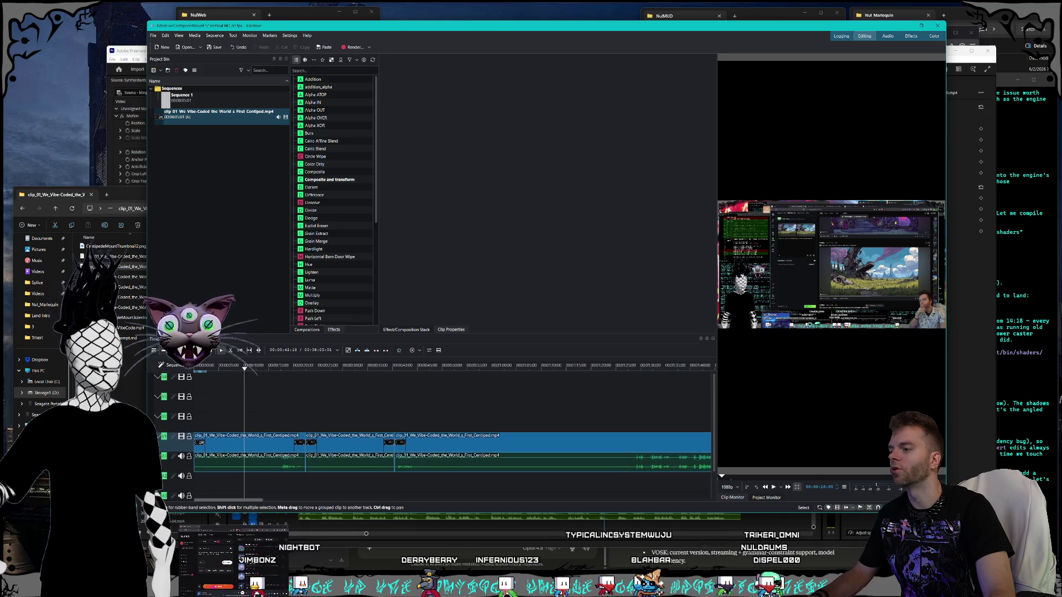
scroll(310, 406, "down", 5)
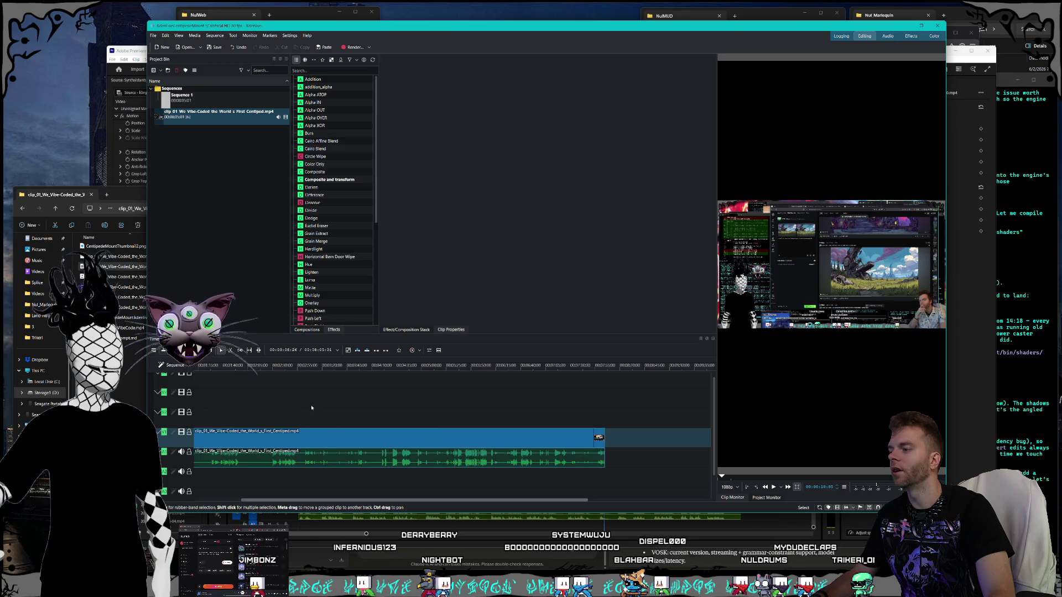
scroll(314, 405, "up", 3)
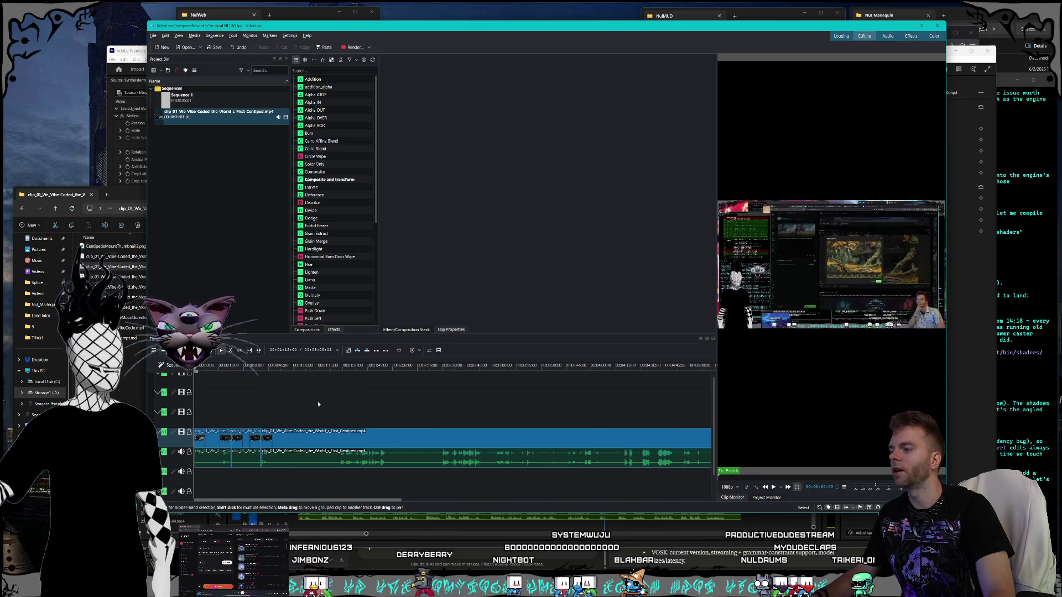
scroll(283, 399, "up", 1)
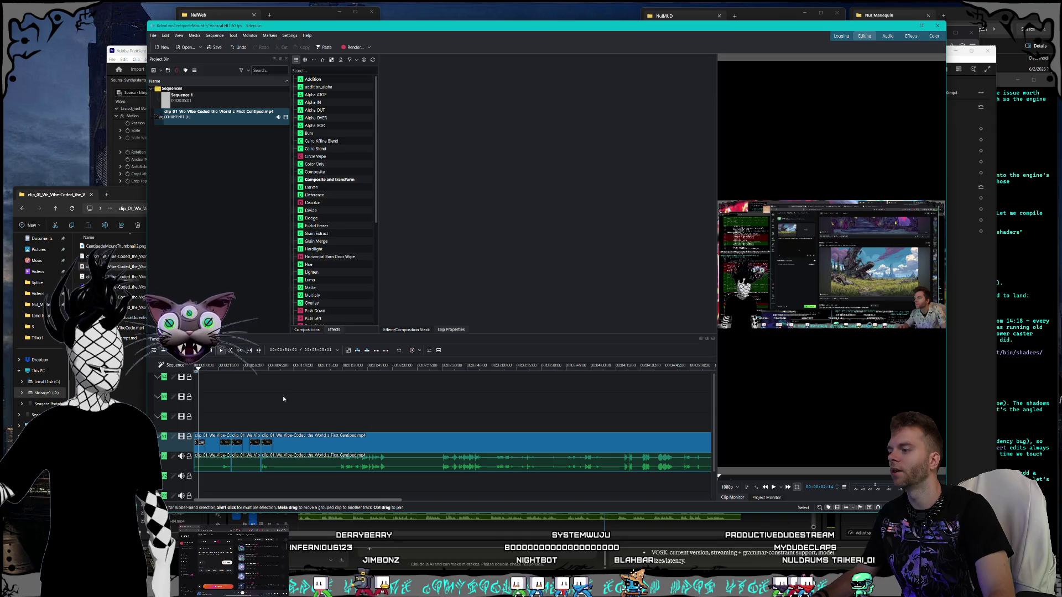
scroll(283, 398, "down", 2)
scroll(284, 397, "up", 2)
scroll(284, 397, "down", 2)
scroll(284, 397, "up", 2)
scroll(284, 397, "down", 3)
scroll(282, 401, "up", 3)
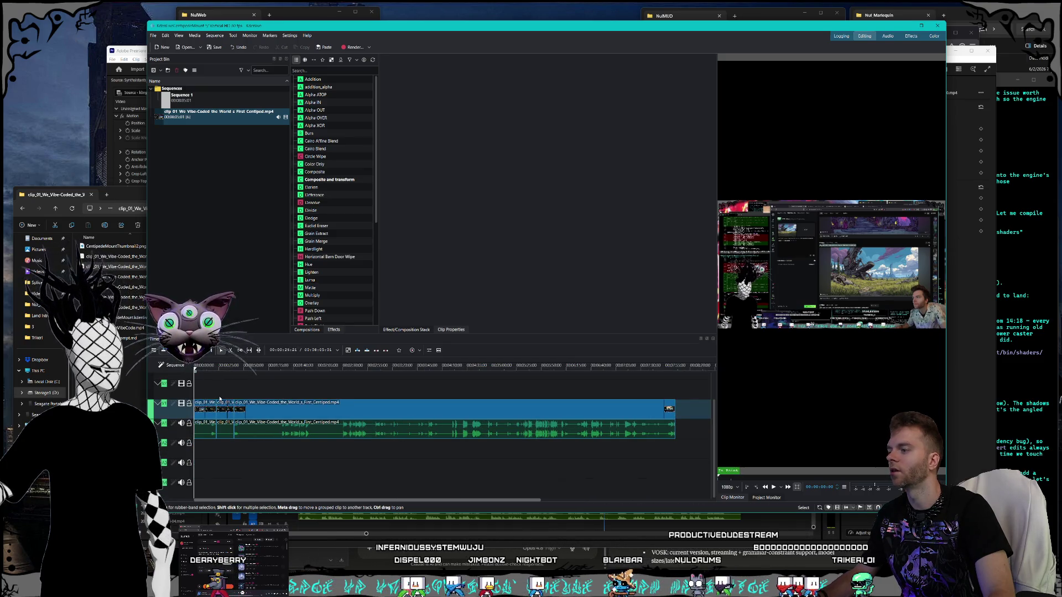
left_click(215, 388)
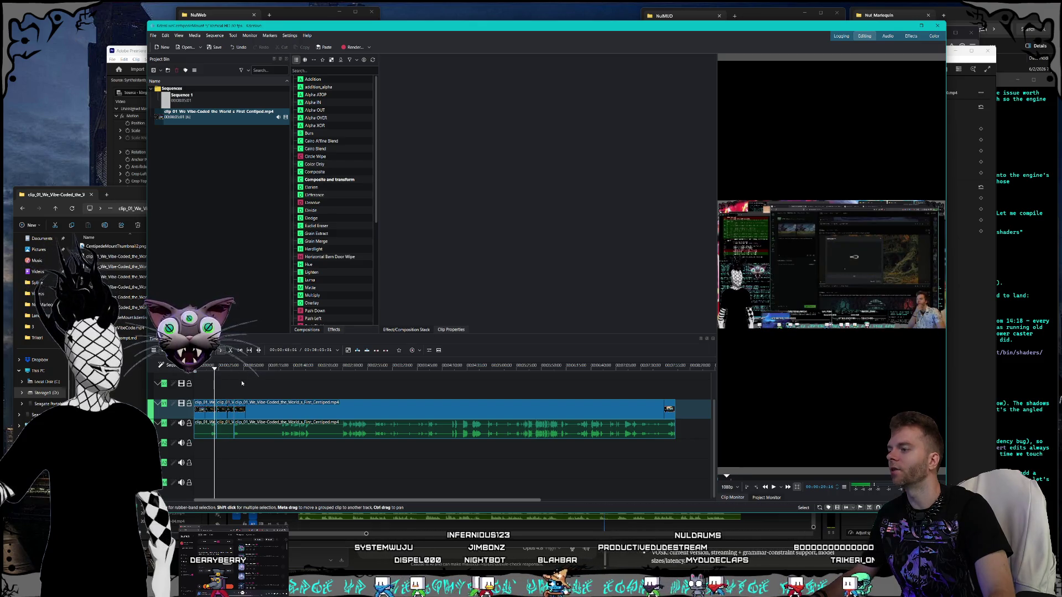
left_click_drag(241, 383, 221, 384)
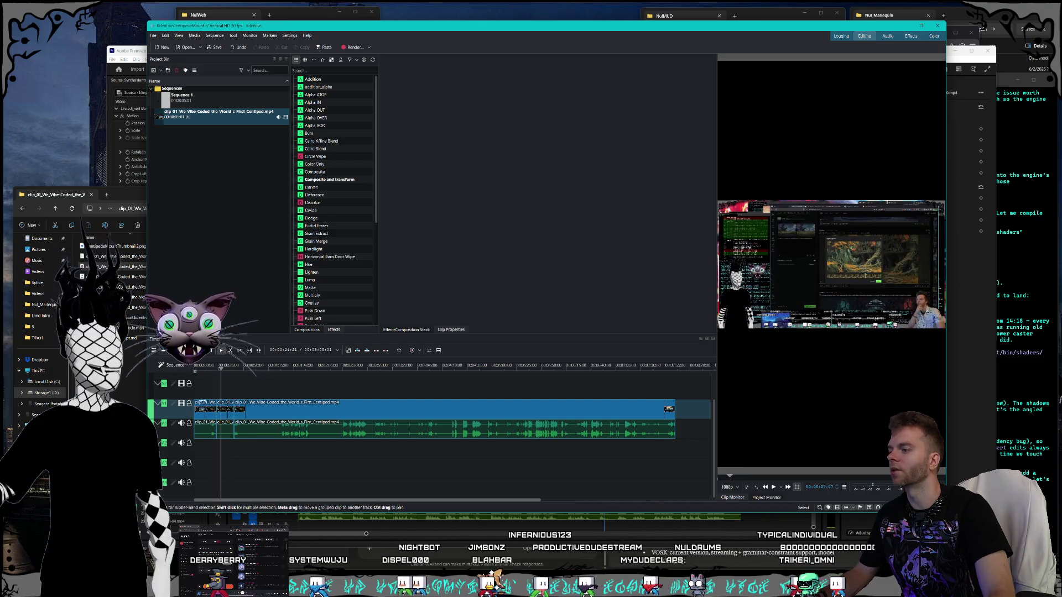
left_click(206, 368)
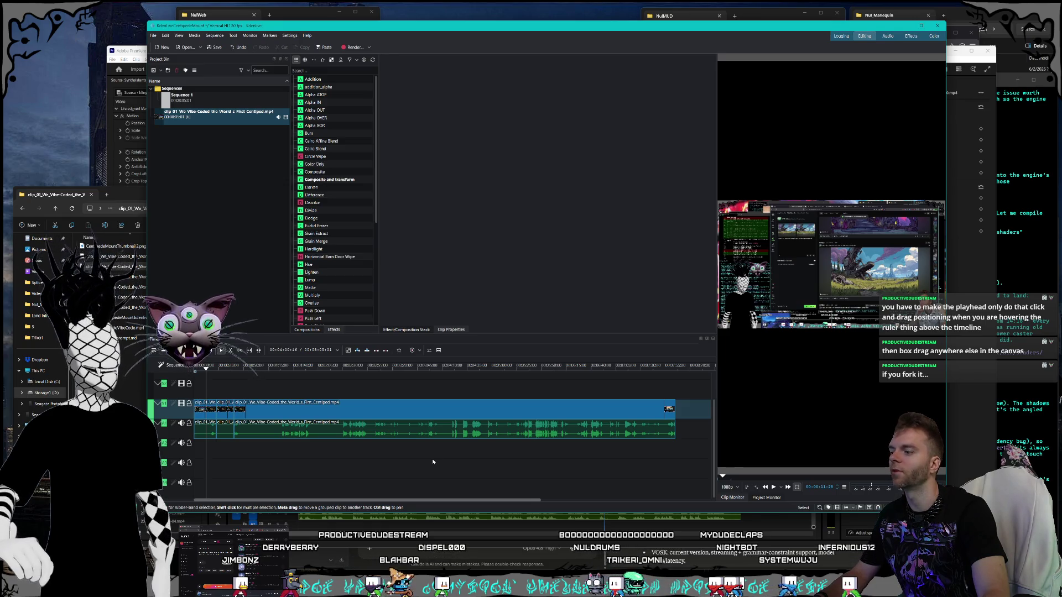
Step: Bring VS Code forward, dismiss the CMakeLists picker, resize the window and scroll through MountController.as
key("alt+Tab")
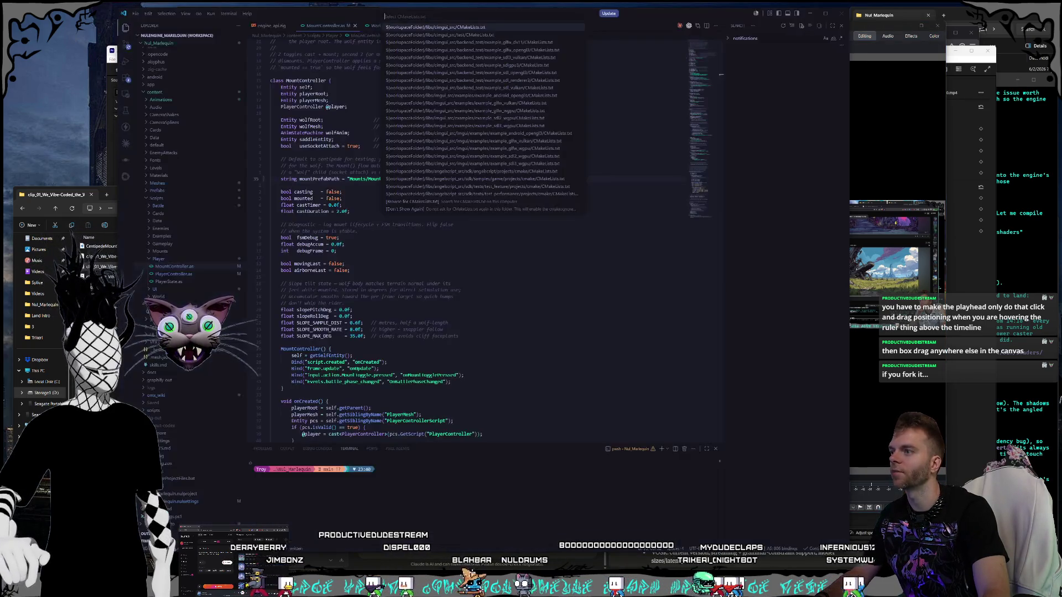
key("Escape")
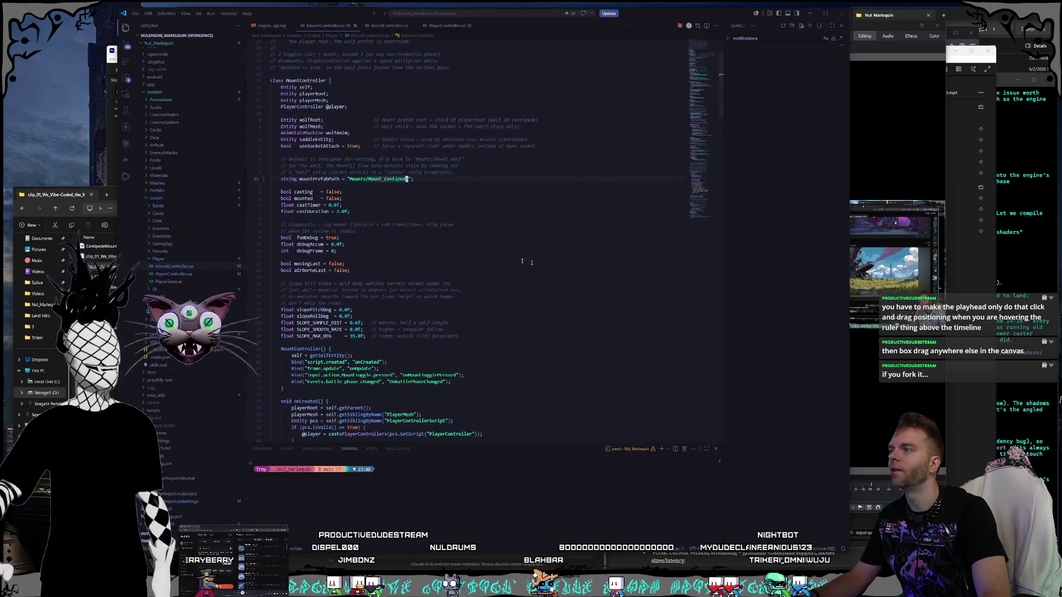
left_click_drag(118, 10, 150, 20)
left_click_drag(332, 30, 310, 25)
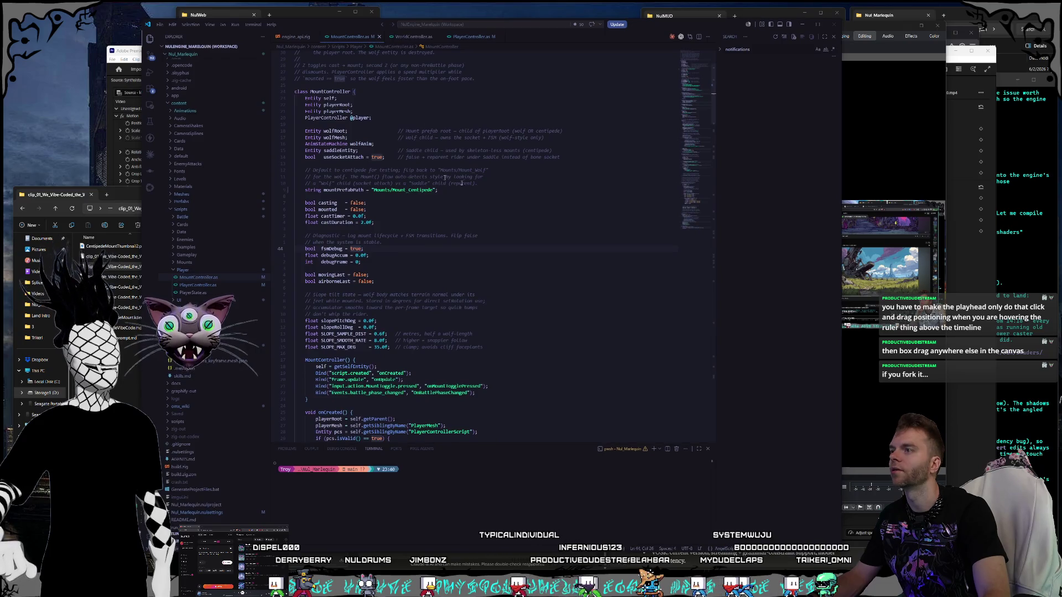
scroll(462, 182, "down", 1)
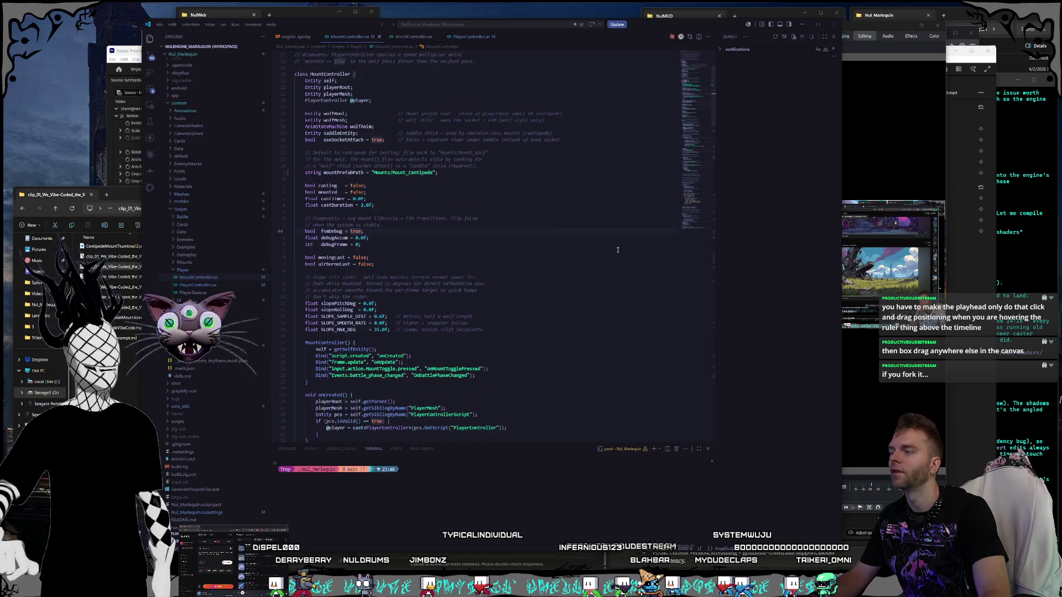
scroll(598, 245, "up", 5)
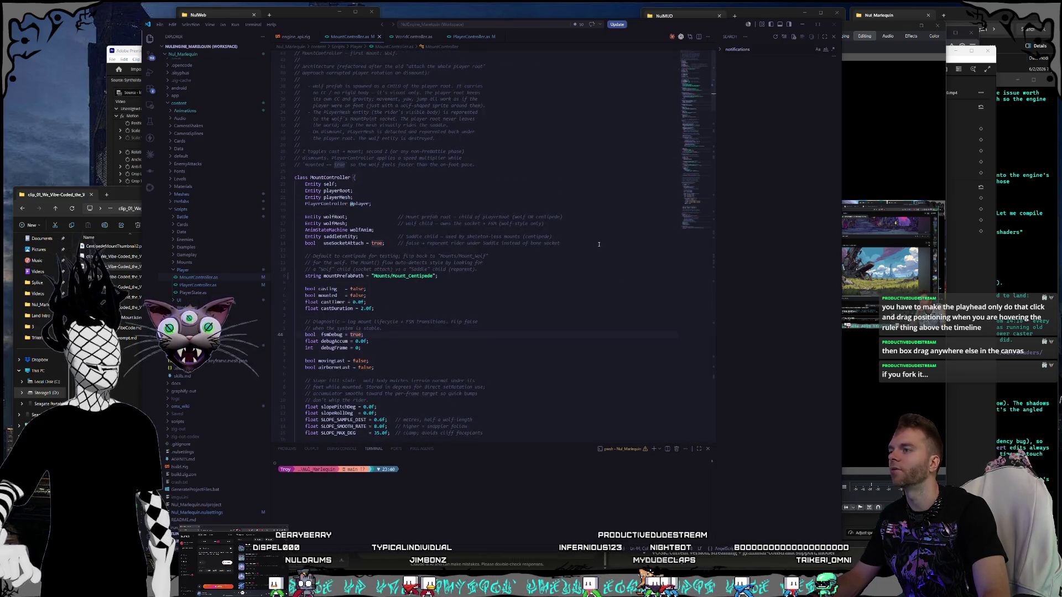
scroll(598, 239, "down", 20)
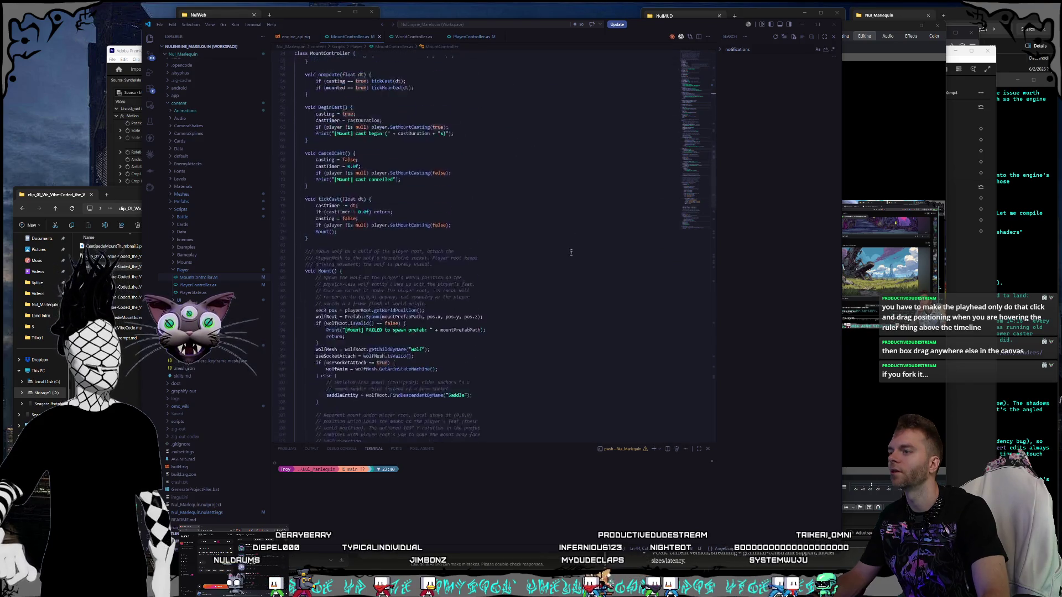
scroll(559, 253, "up", 12)
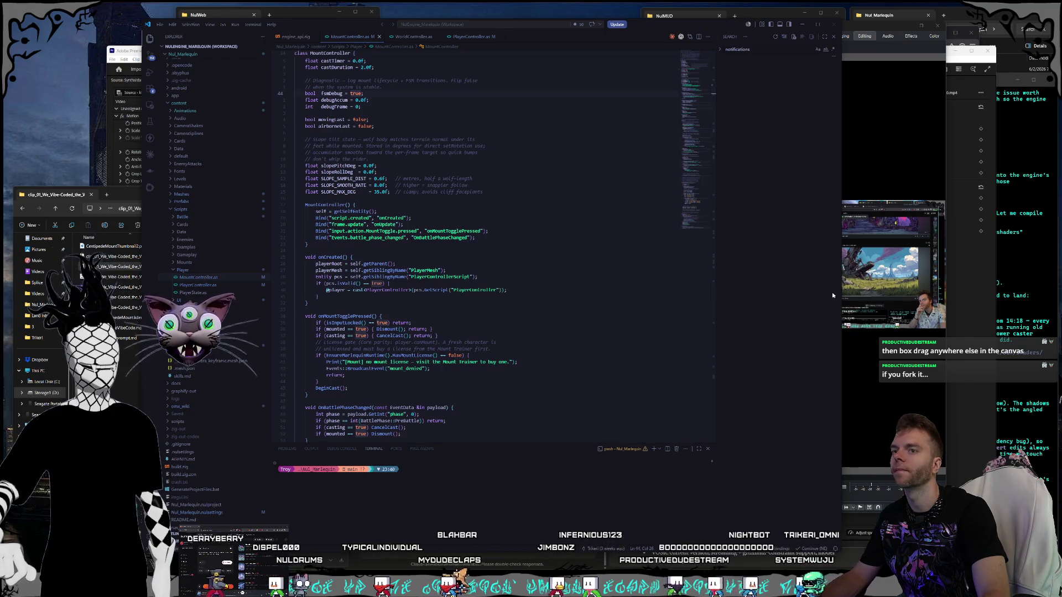
left_click_drag(841, 288, 856, 288)
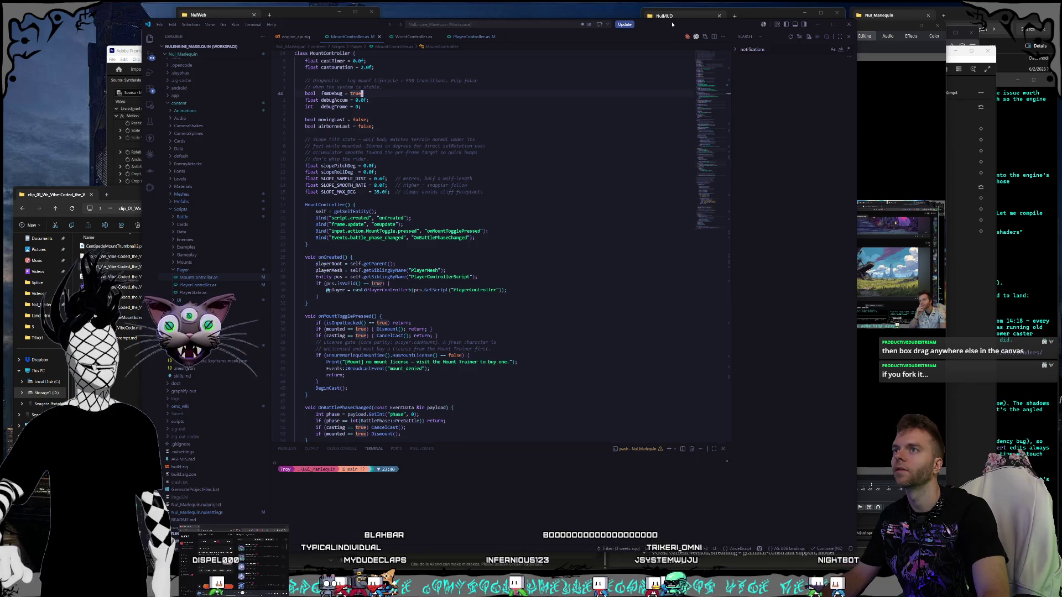
Step: Minimize VS Code and bring Kdenlive, then the Premiere Pro project, to the front
left_click(822, 27)
left_click(393, 4)
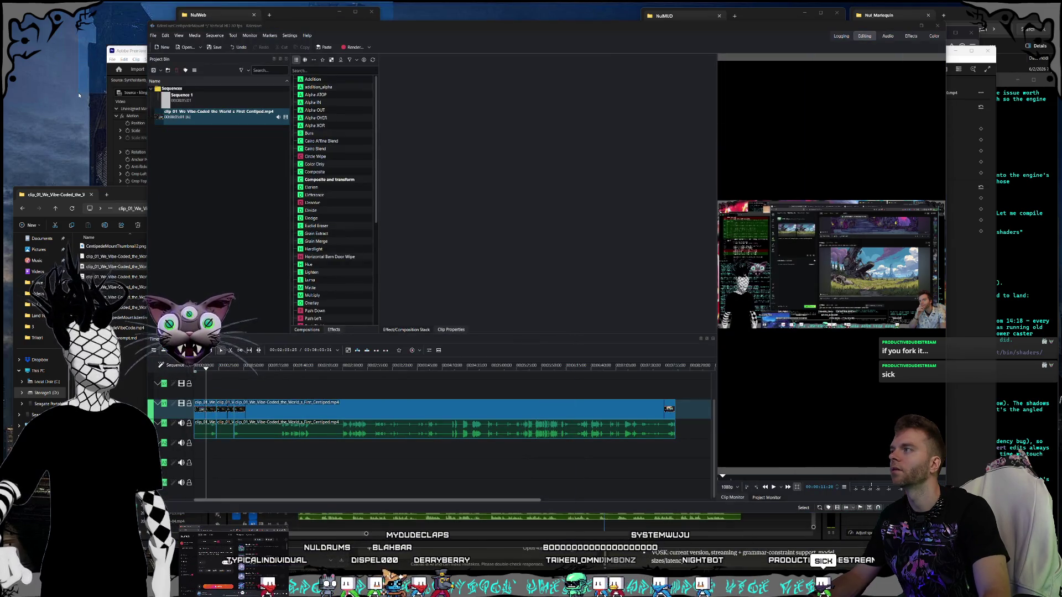
left_click(377, 44)
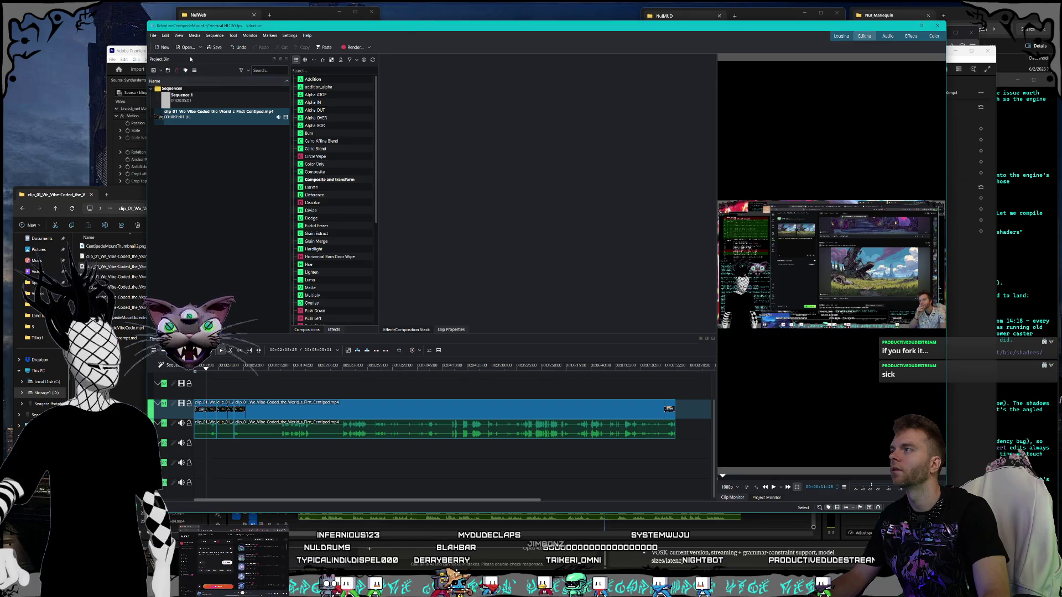
left_click(139, 56)
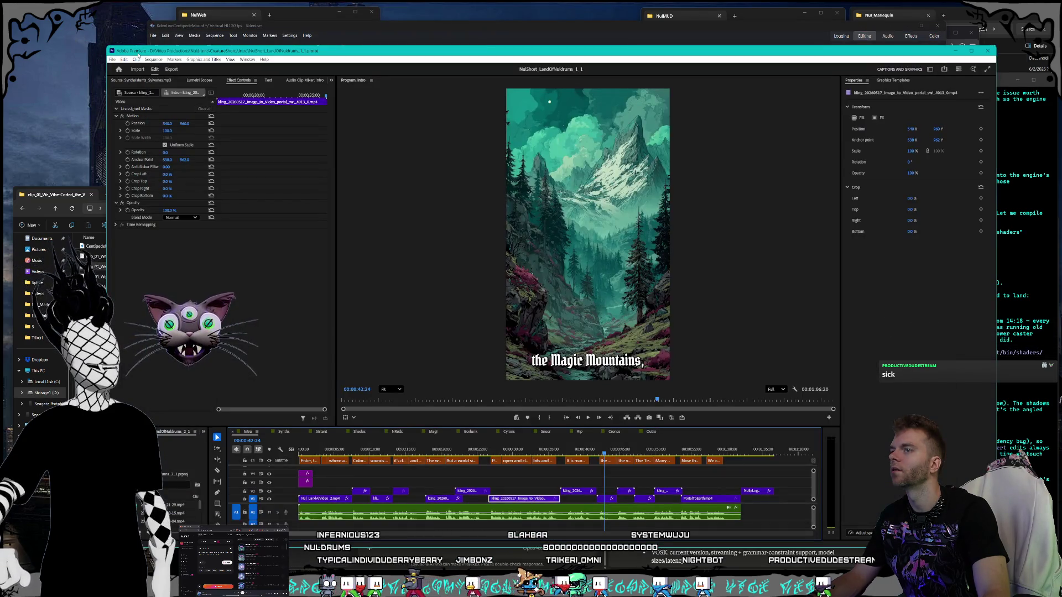
Step: Scrub the Premiere timeline to preview scenes of the short, then bring the Claude chat forward
mouse_move(609, 452)
left_mouse_down()
mouse_move(658, 449)
mouse_move(540, 442)
mouse_move(691, 448)
mouse_move(330, 448)
left_mouse_up()
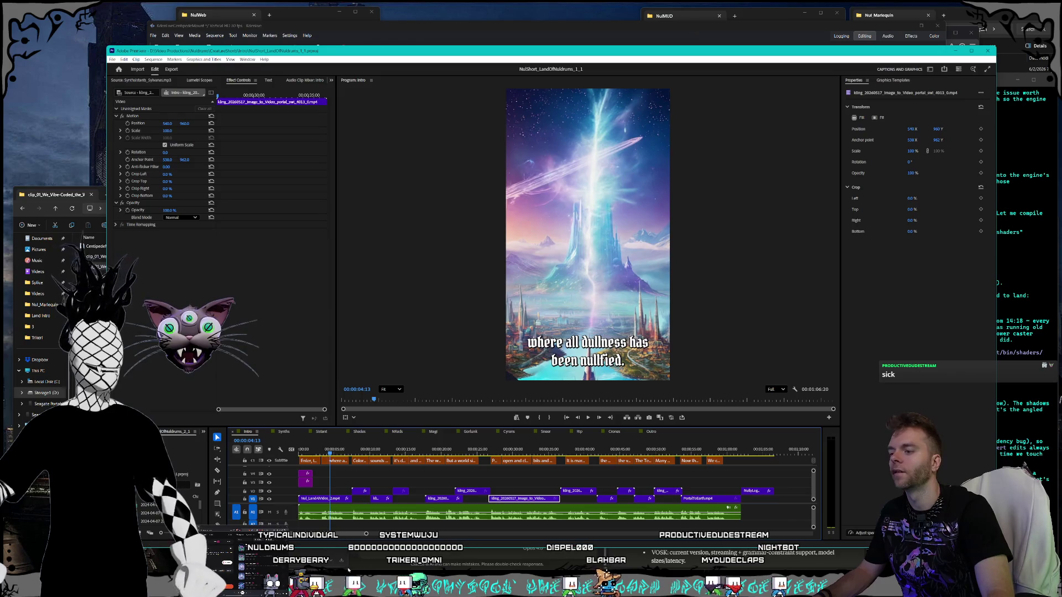
left_click(373, 566)
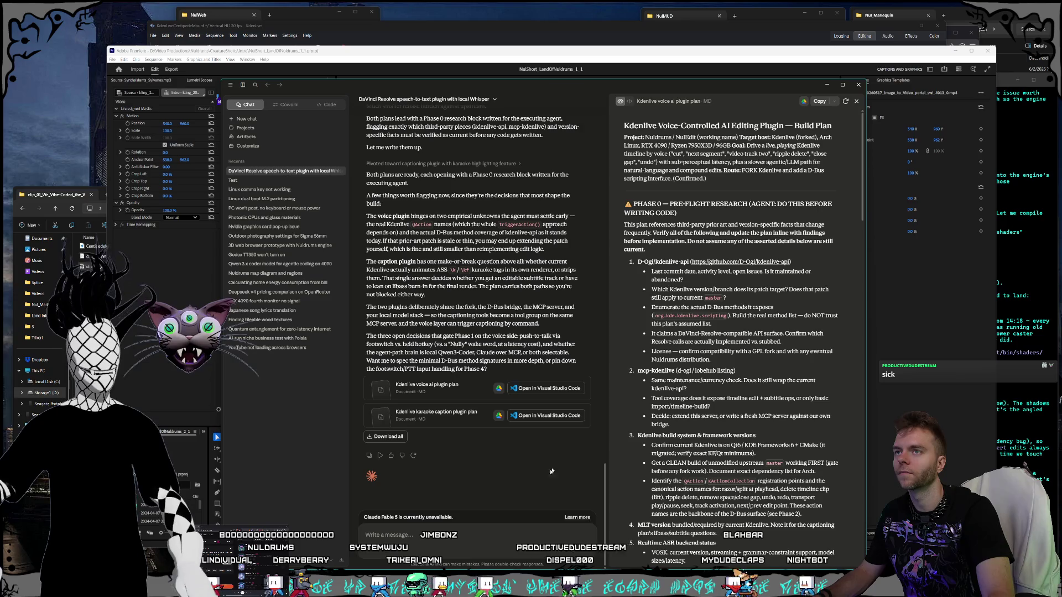
Step: View the plan usage limits in Claude's Settings, then bring the Claude Code terminal and Nul Marlequin folder forward
key("alt+Tab")
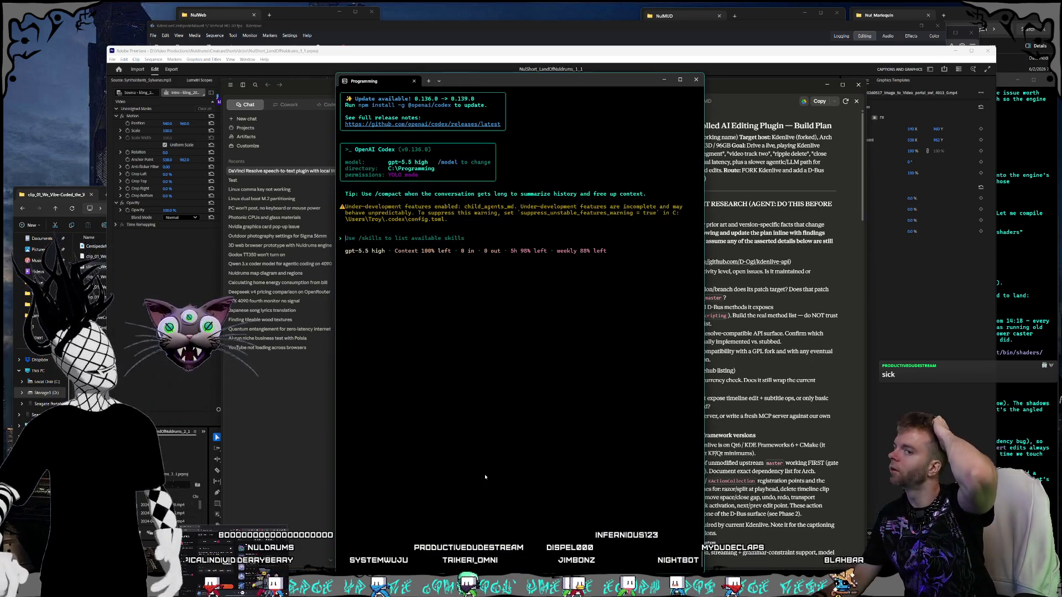
key("alt+Tab")
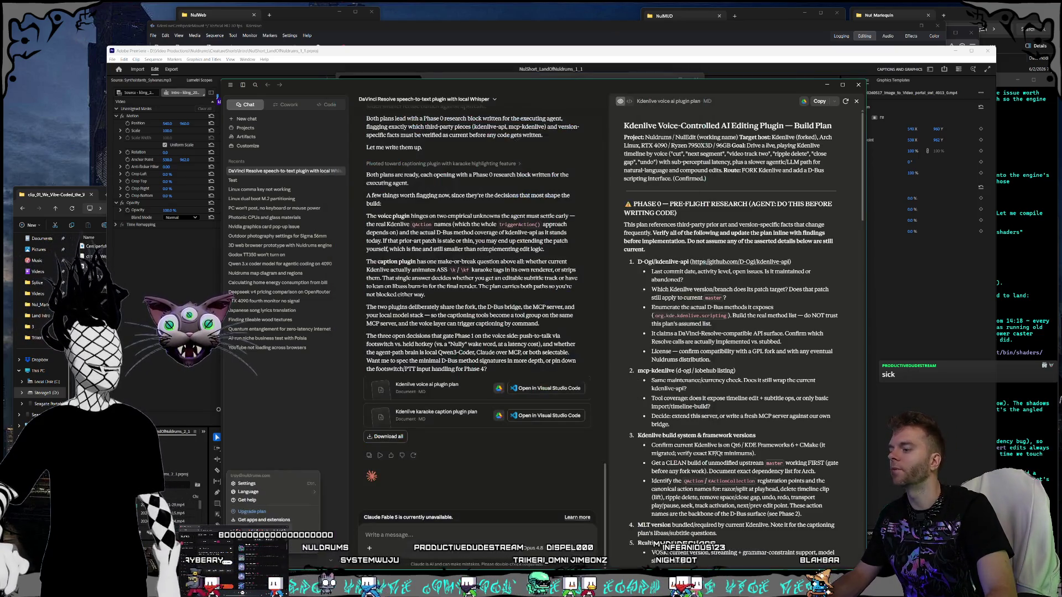
left_click(247, 484)
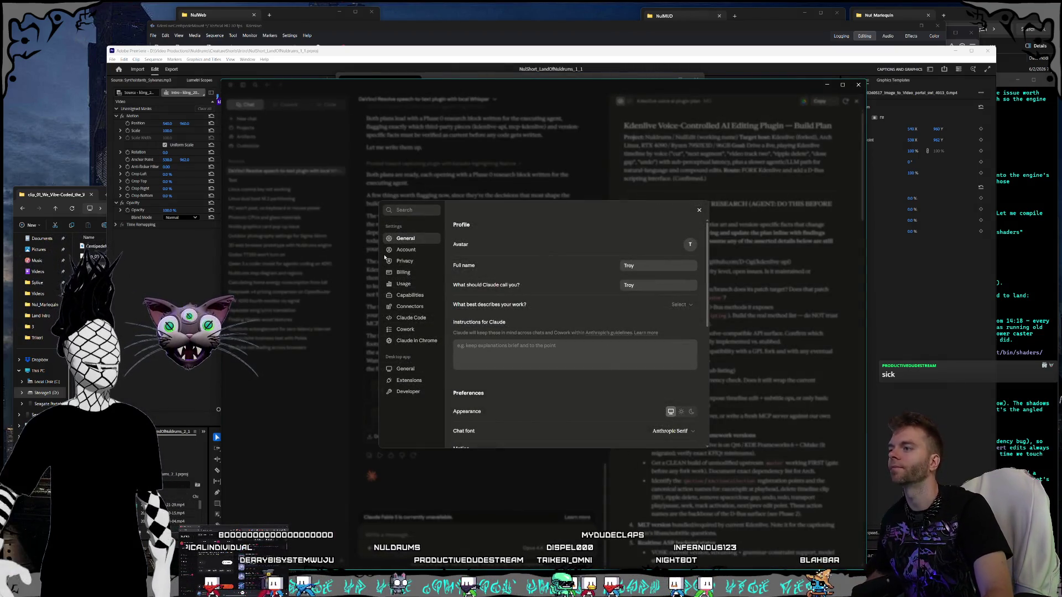
left_click(404, 284)
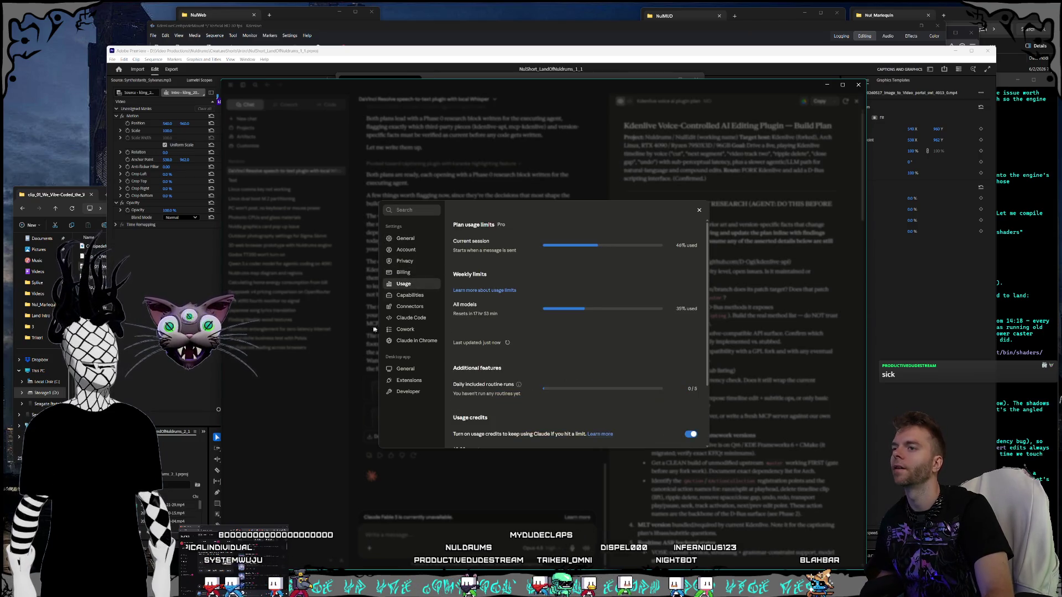
left_click(699, 211)
left_click(1015, 329)
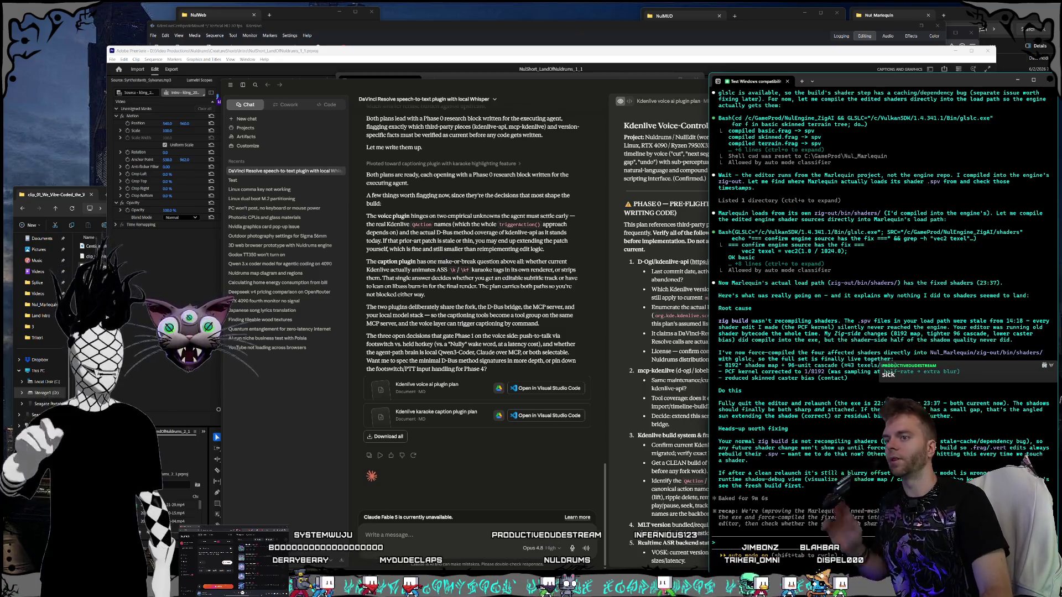
left_click(983, 25)
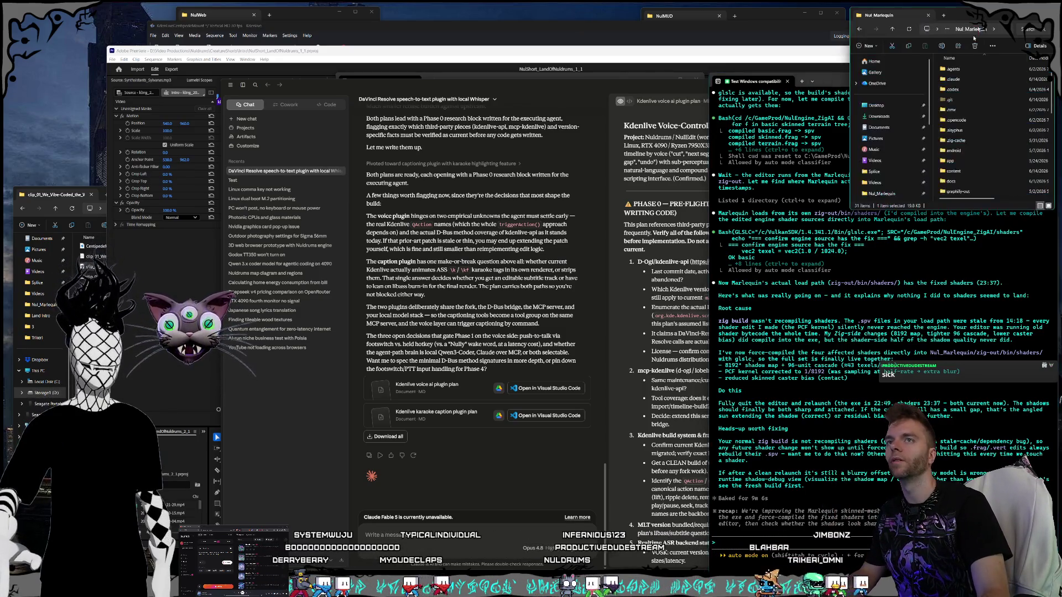
Step: Launch Nul_Marlequin.nulproject from File Explorer and let The Hollow level load
double_click(977, 161)
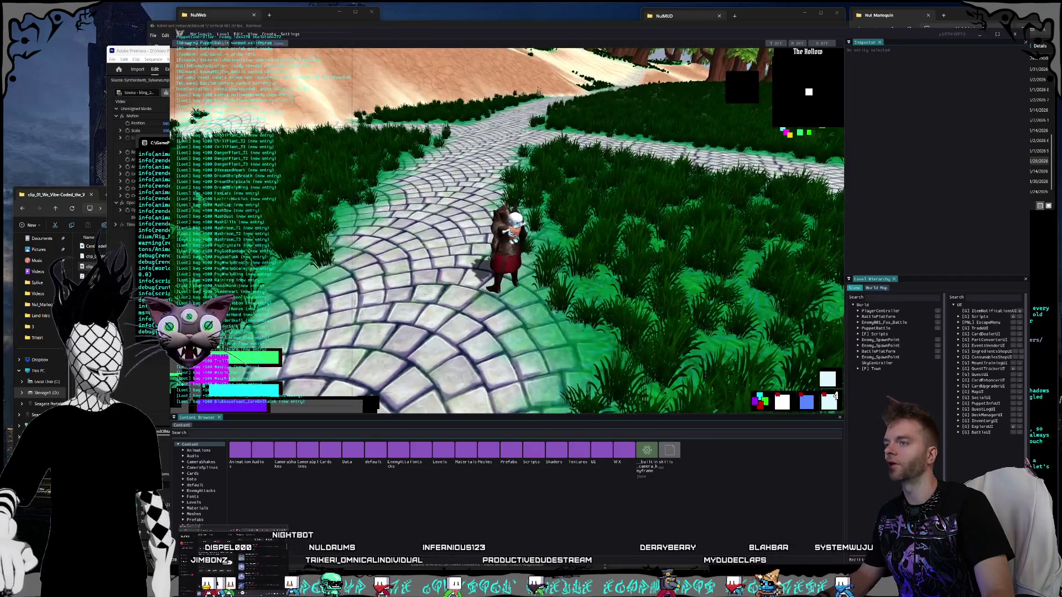
Step: Walk the character up the curving stone path and into the grass, tilting the camera down
key("w")
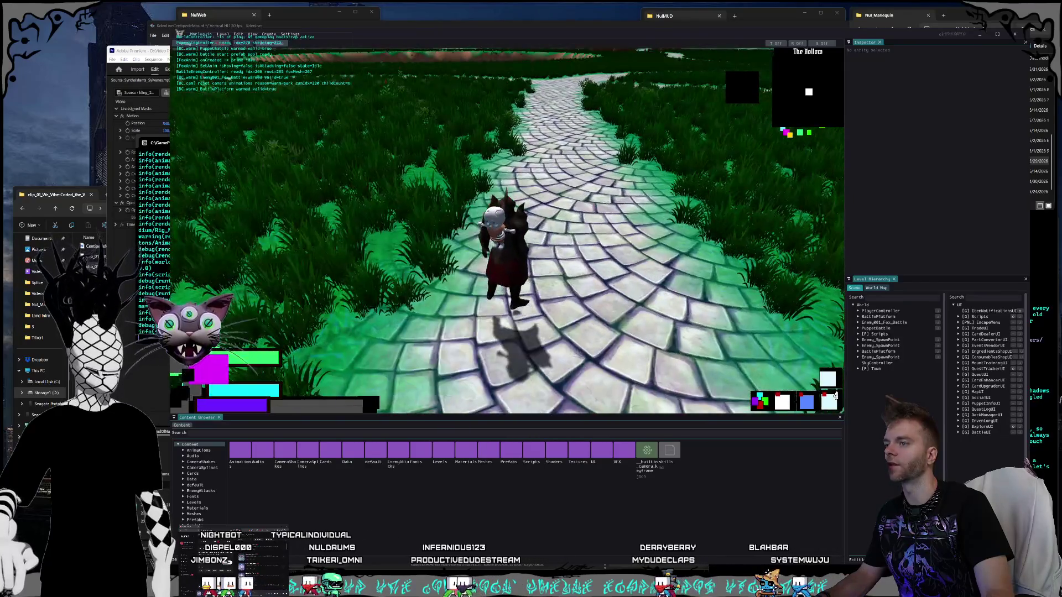
key("w")
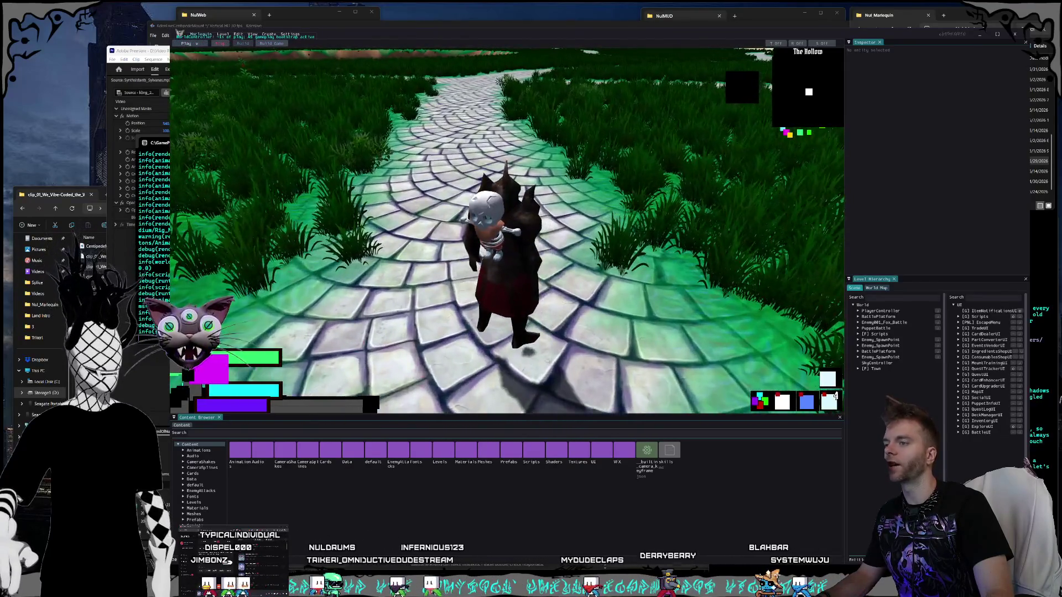
key("w")
key("w")
key("w")
key("w")
key("w")
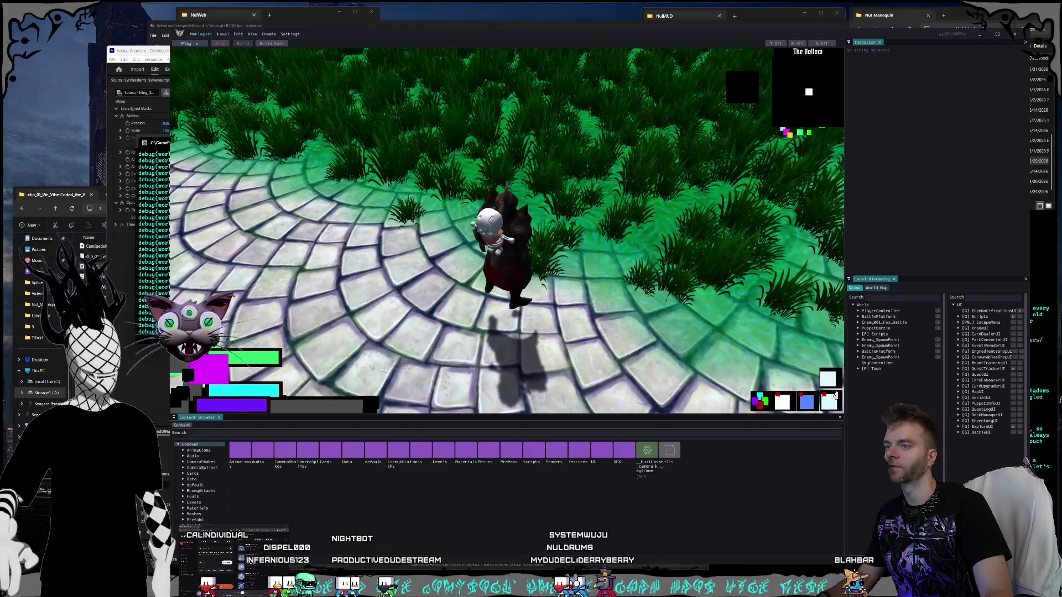
key("w")
key("w")
key("w")
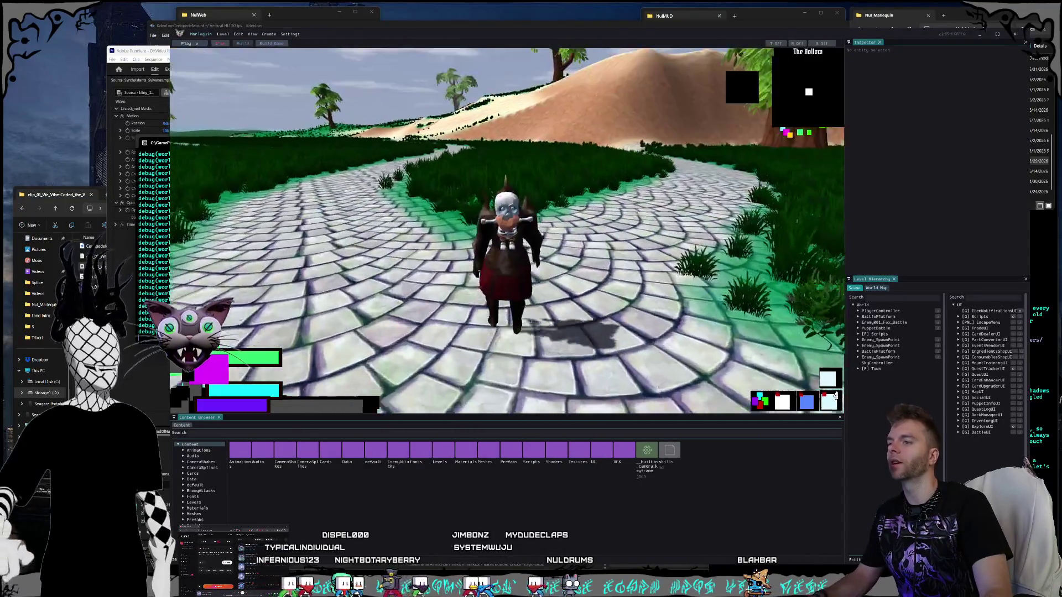
key("w")
key("w")
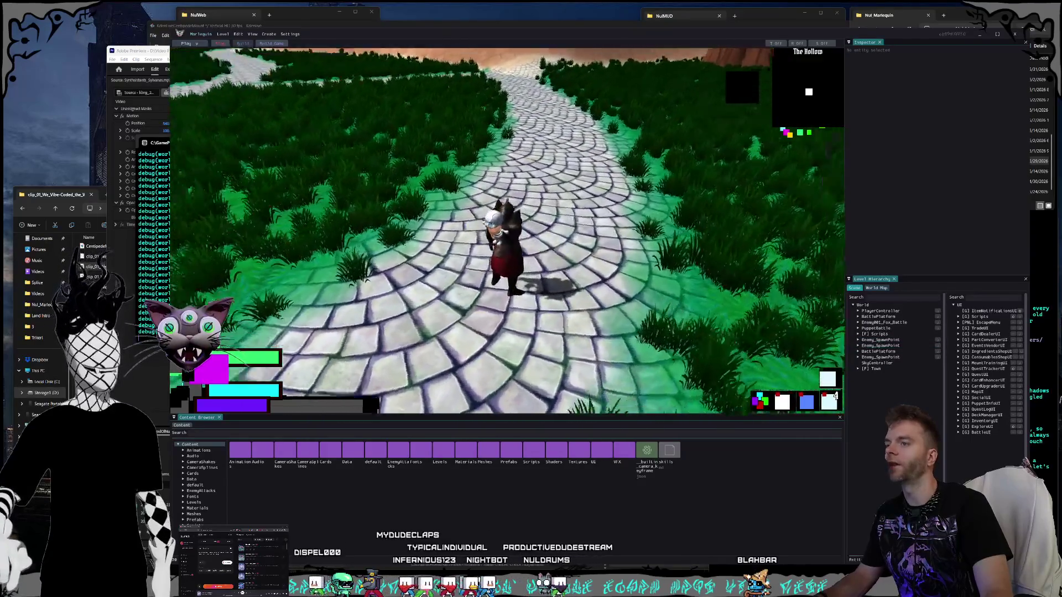
scroll(507, 231, "up", 3)
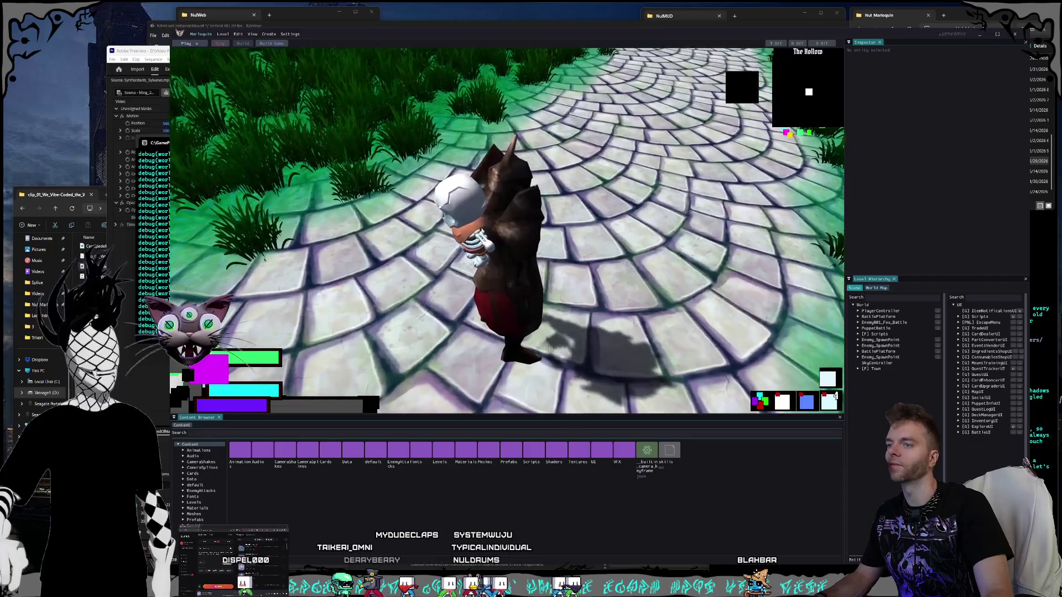
left_click_drag(508, 230, 507, 260)
scroll(507, 231, "up", 2)
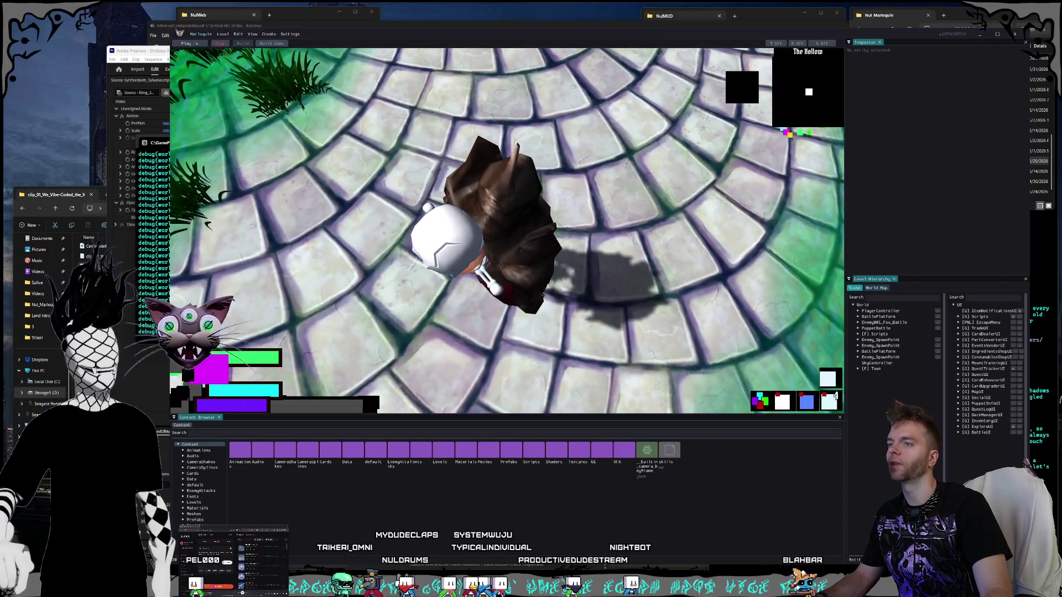
scroll(507, 230, "down", 5)
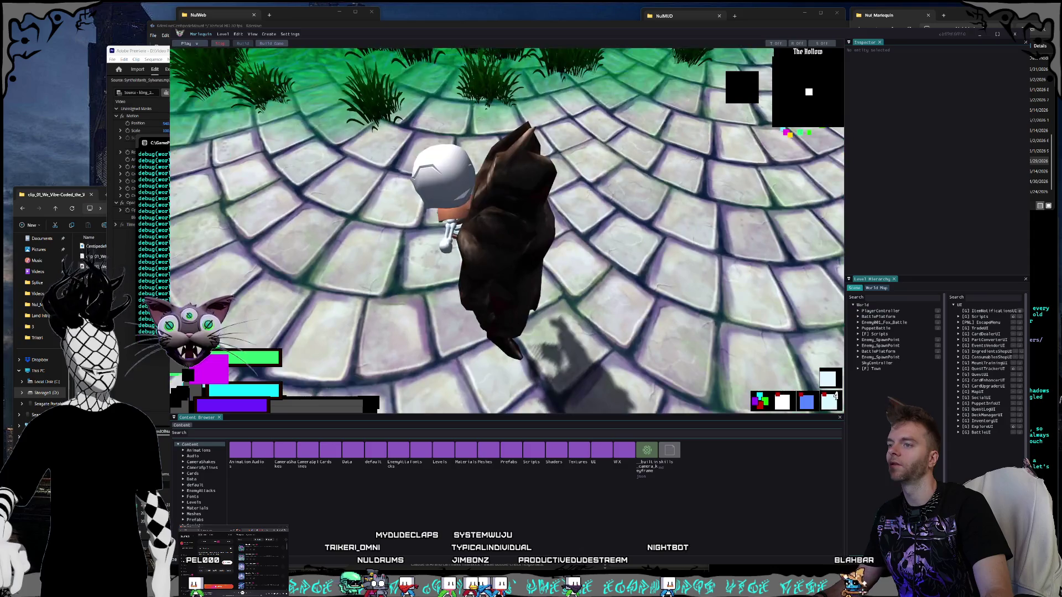
Step: Run and jump along the path, then exit play mode with Escape and close the editor
key("w")
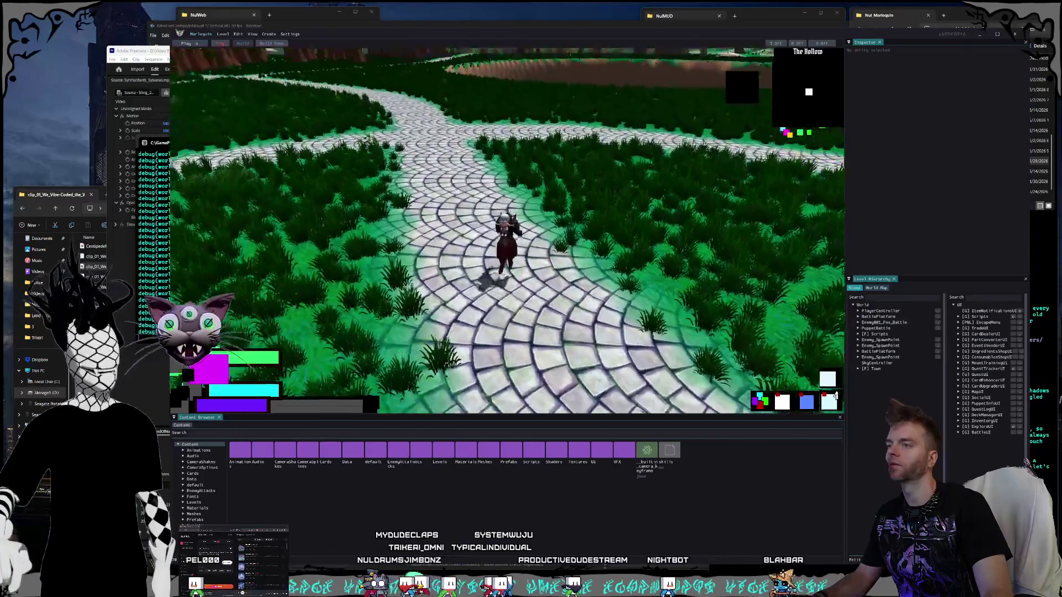
key("space")
key("space")
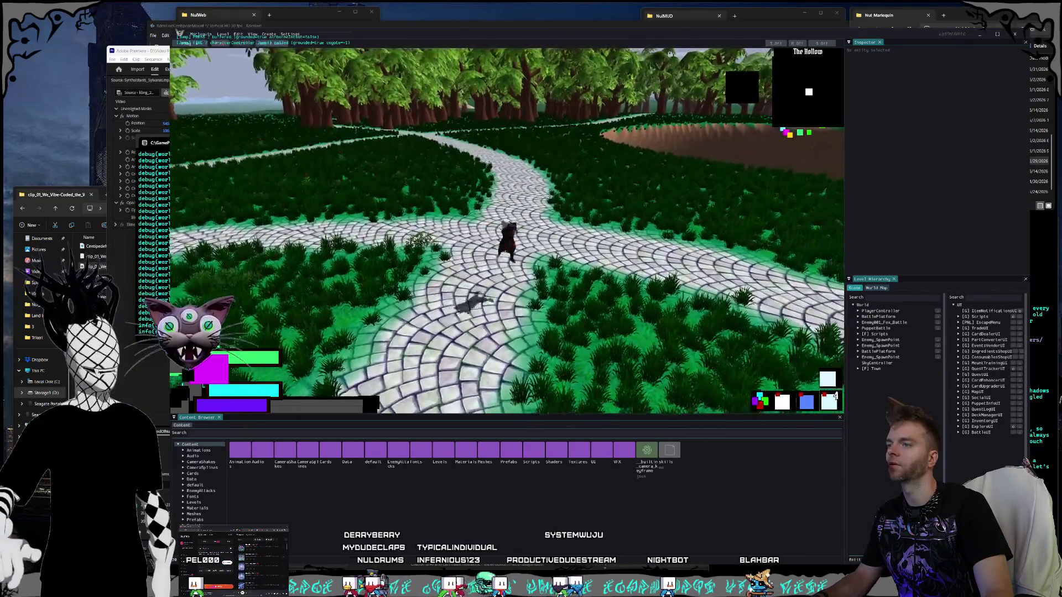
key("space")
key("space")
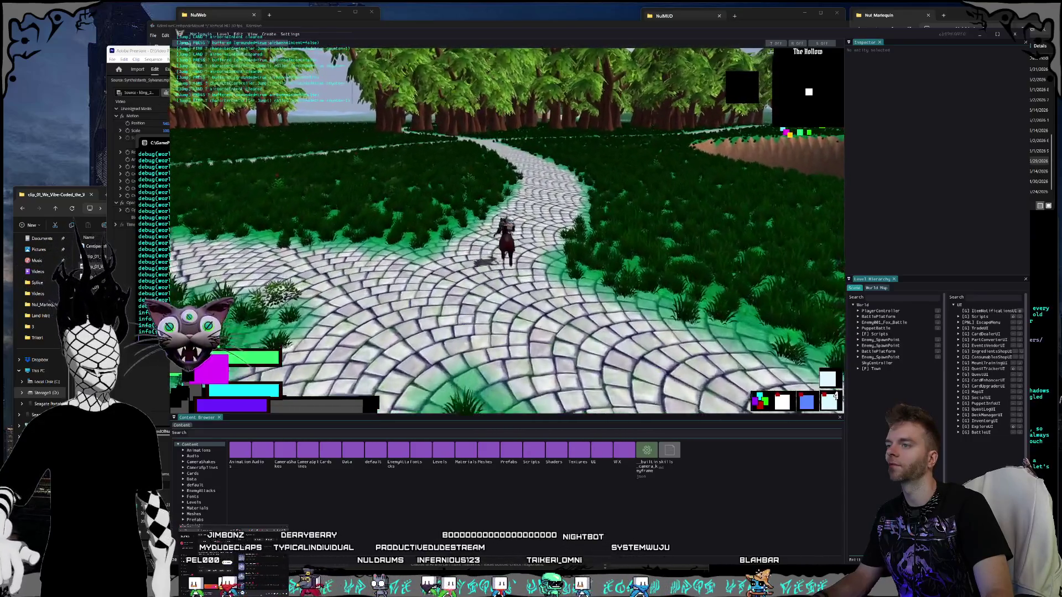
key("Escape")
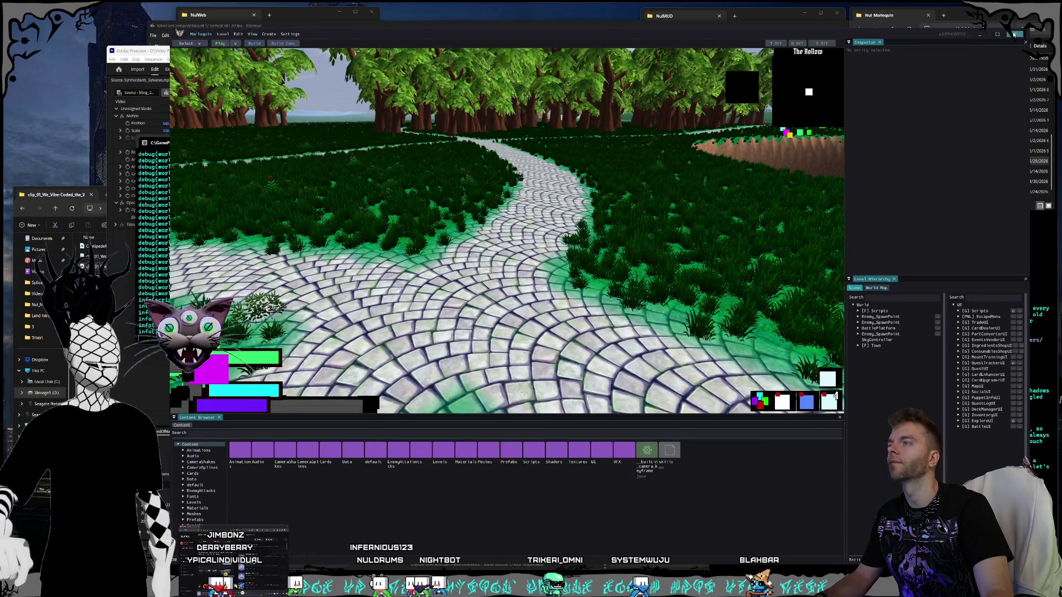
left_click(1015, 35)
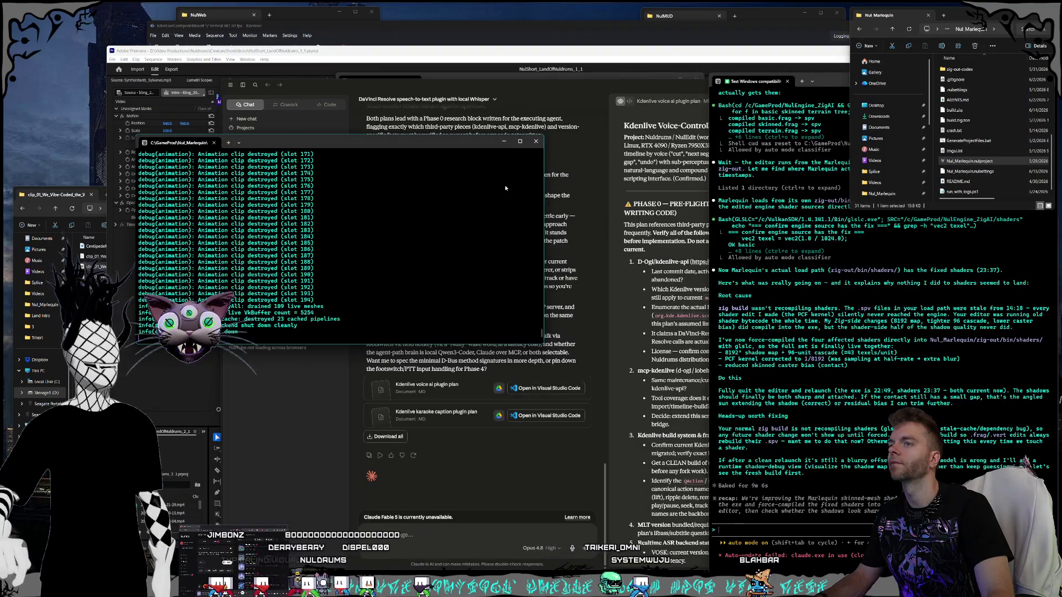
Step: Close the NulMUD folder window, stop the Codex session with Ctrl+C, and close its terminal
left_click(775, 19)
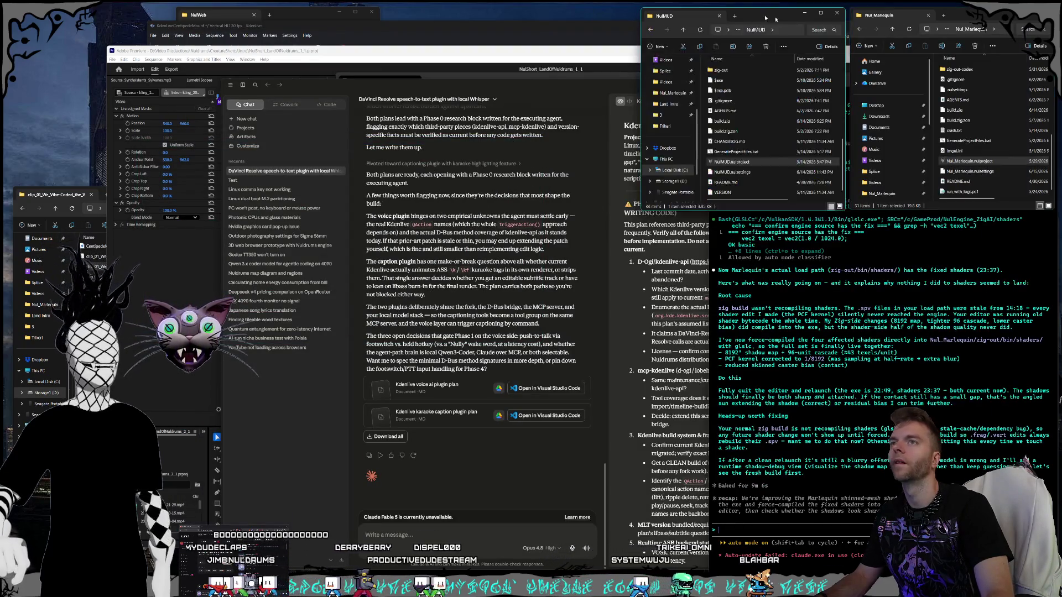
left_click(836, 15)
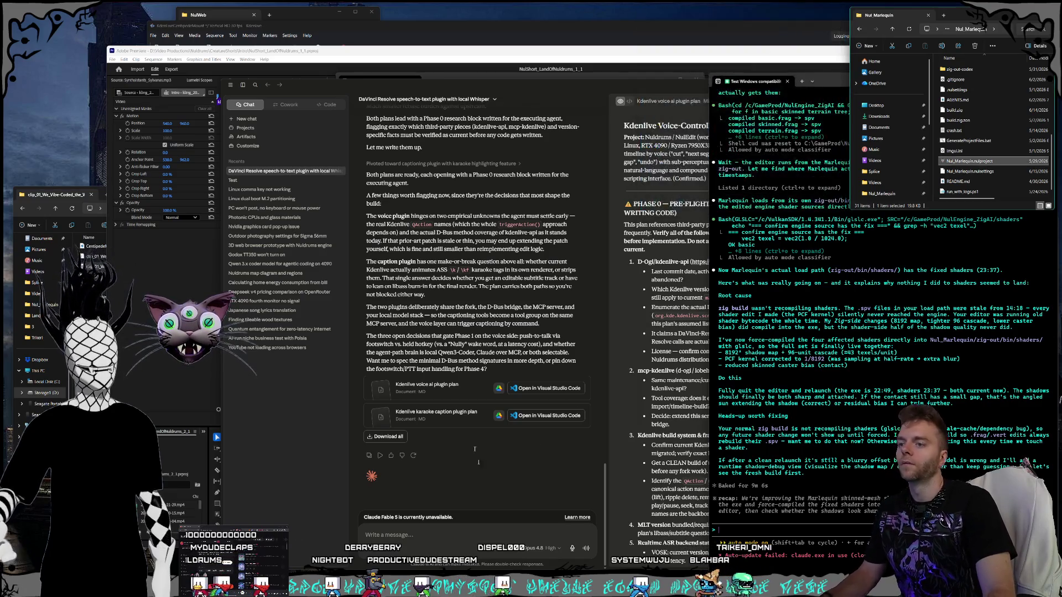
mouse_move(501, 589)
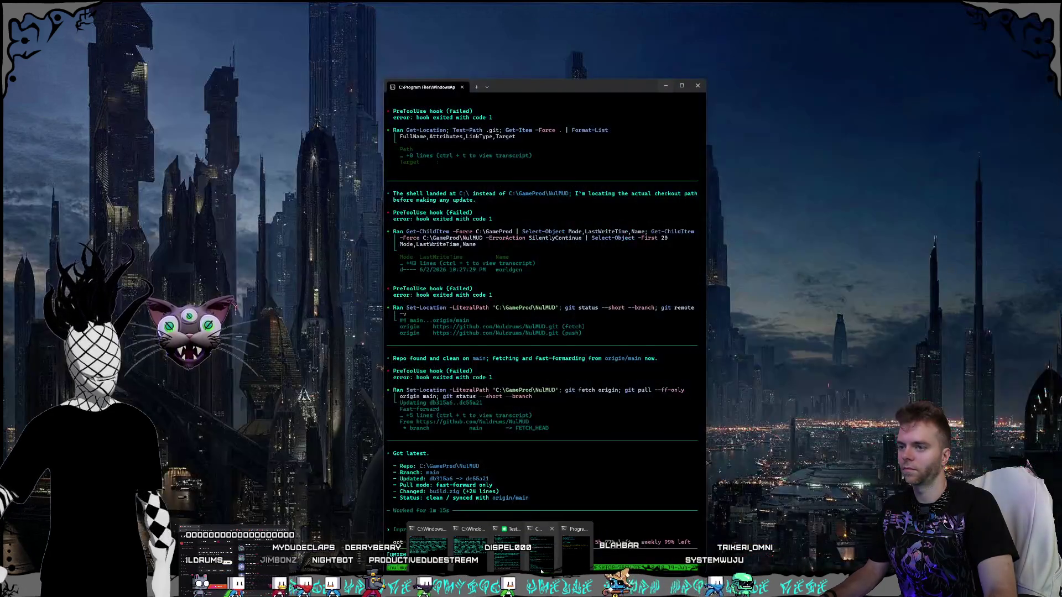
left_click(505, 528)
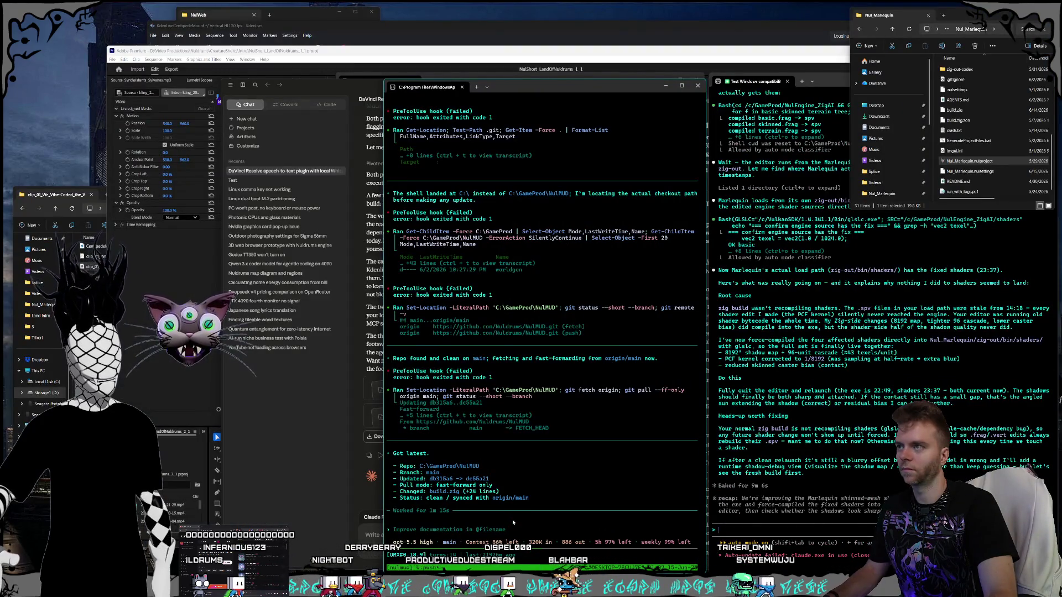
key("ctrl+c")
key("ctrl+c")
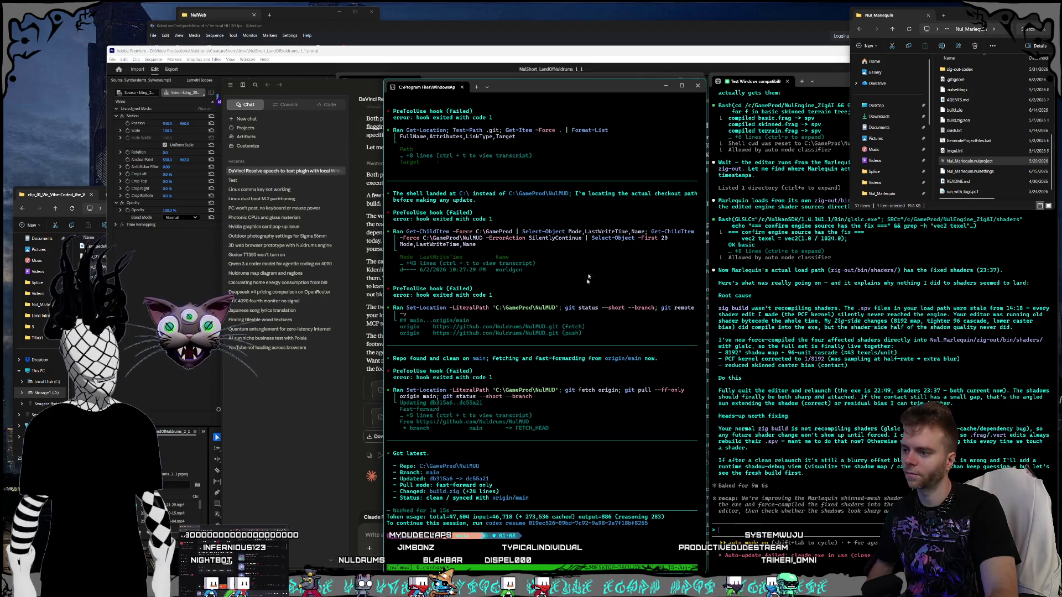
left_click(698, 86)
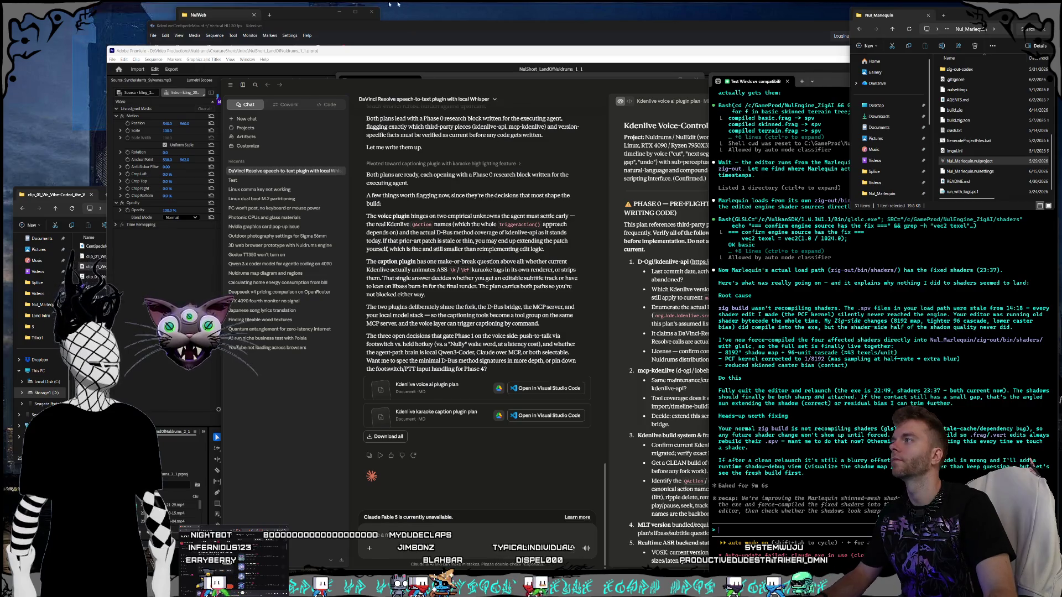
Step: Close the NulWeb folder window, bring the Claude plugin-plan chat forward, then switch to the new Codex session
left_click_drag(295, 15, 397, 20)
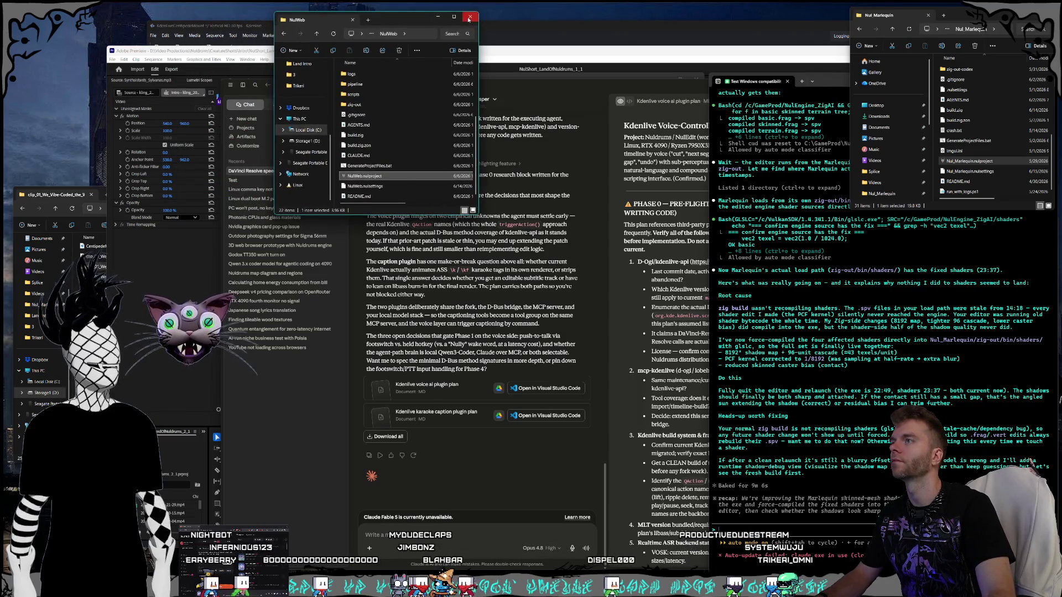
left_click(469, 18)
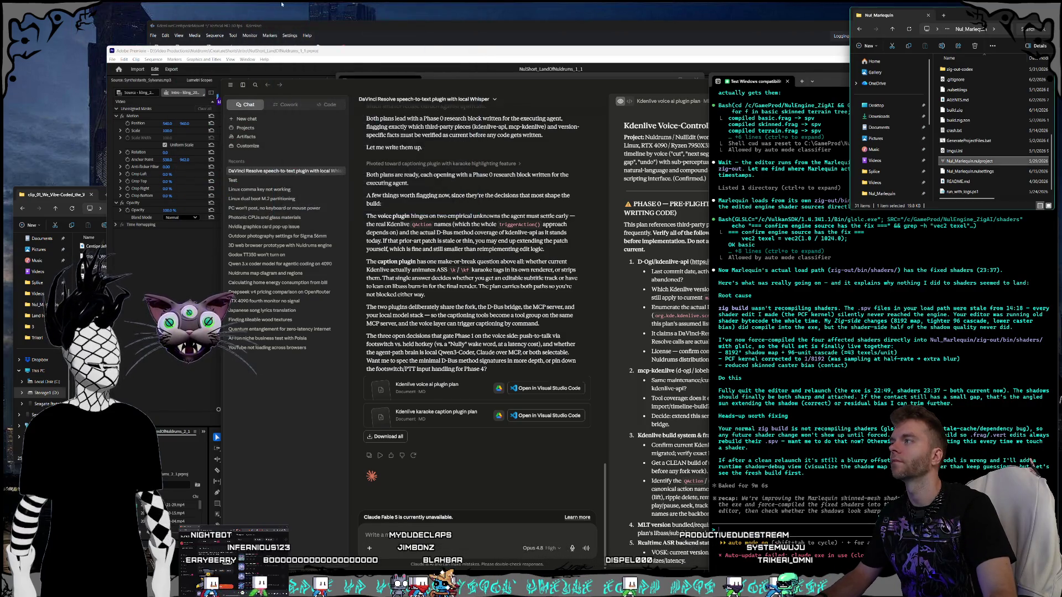
left_click(409, 83)
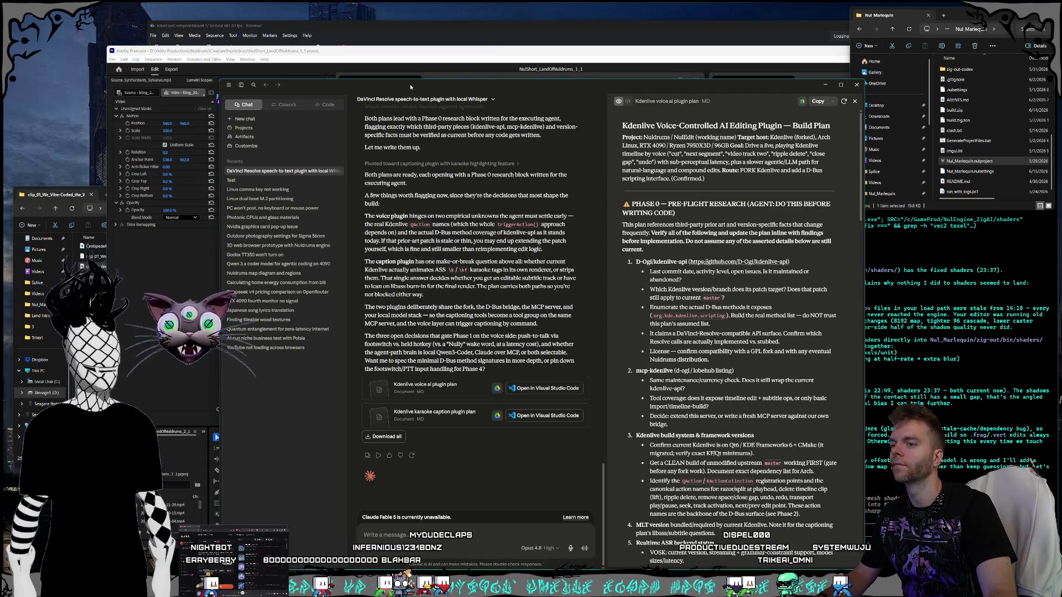
left_click_drag(410, 86, 411, 90)
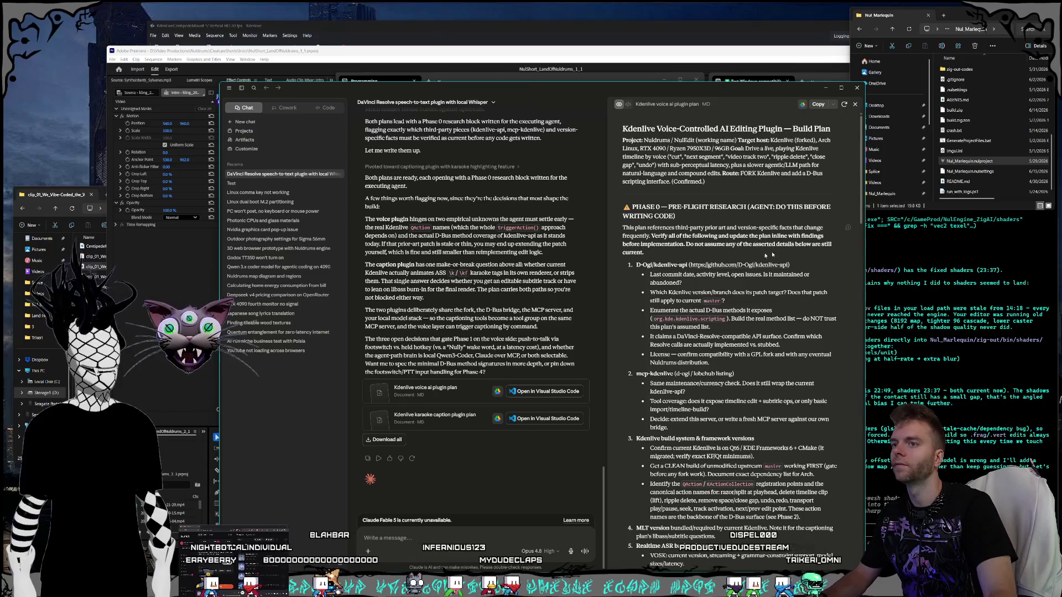
key("alt+Tab")
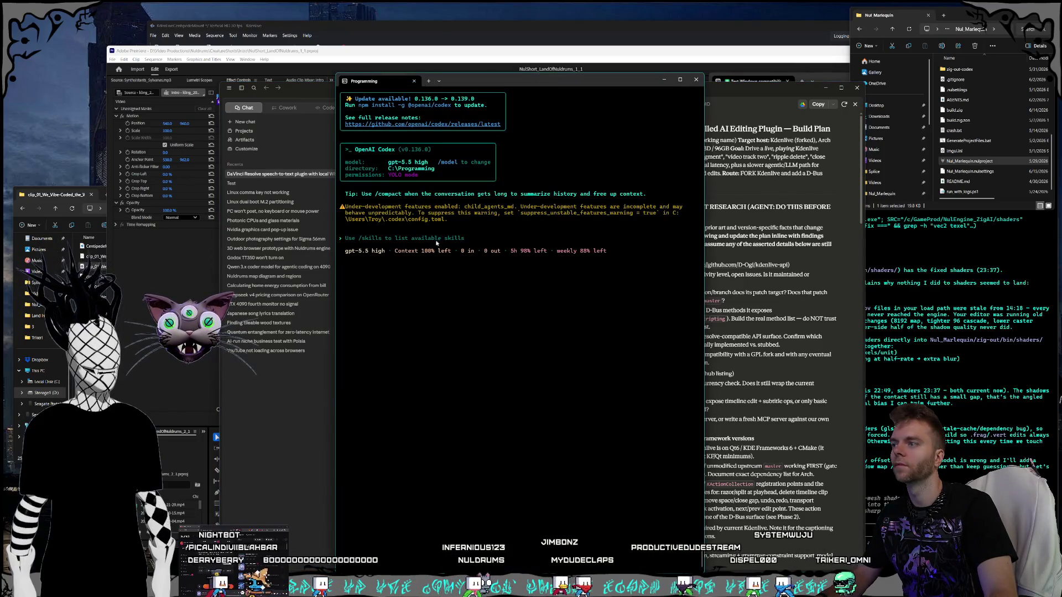
Step: Split the terminal with a new PowerShell pane, widen it, run cd programming, and launch claude
key("alt+Tab")
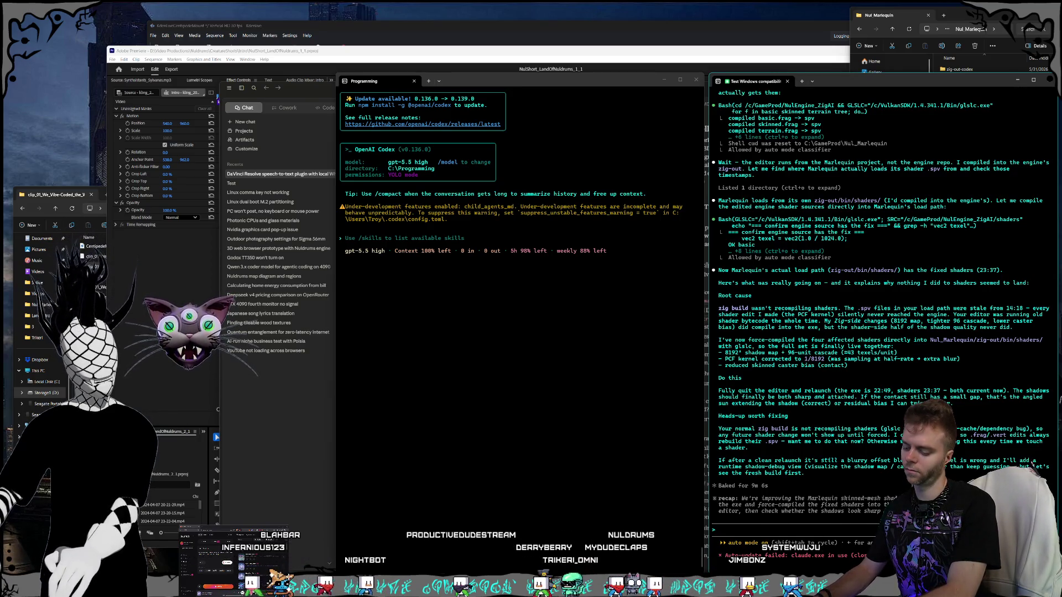
key("alt+shift+d")
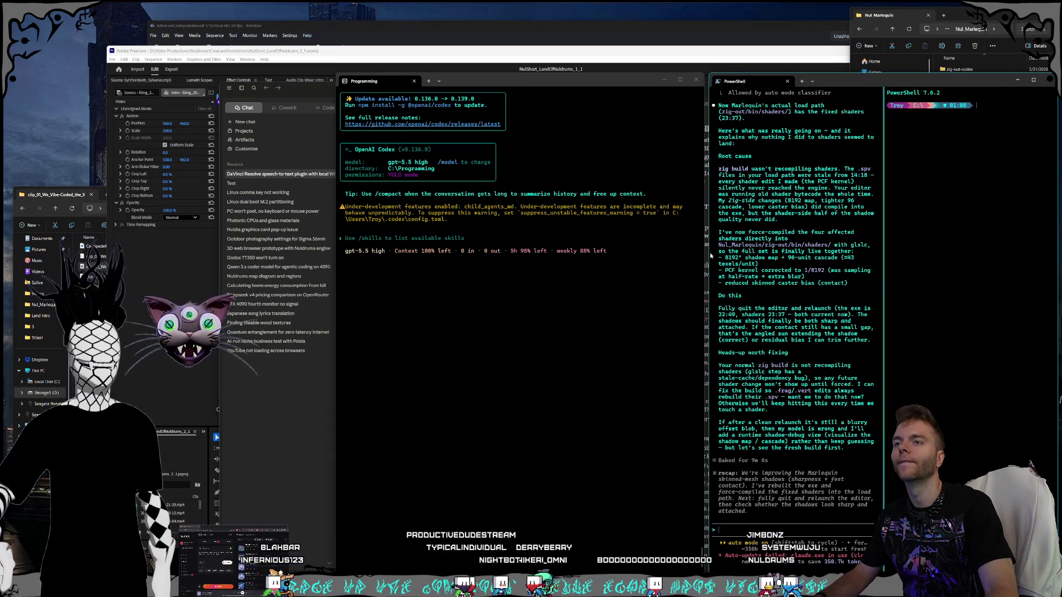
left_click_drag(710, 256, 464, 252)
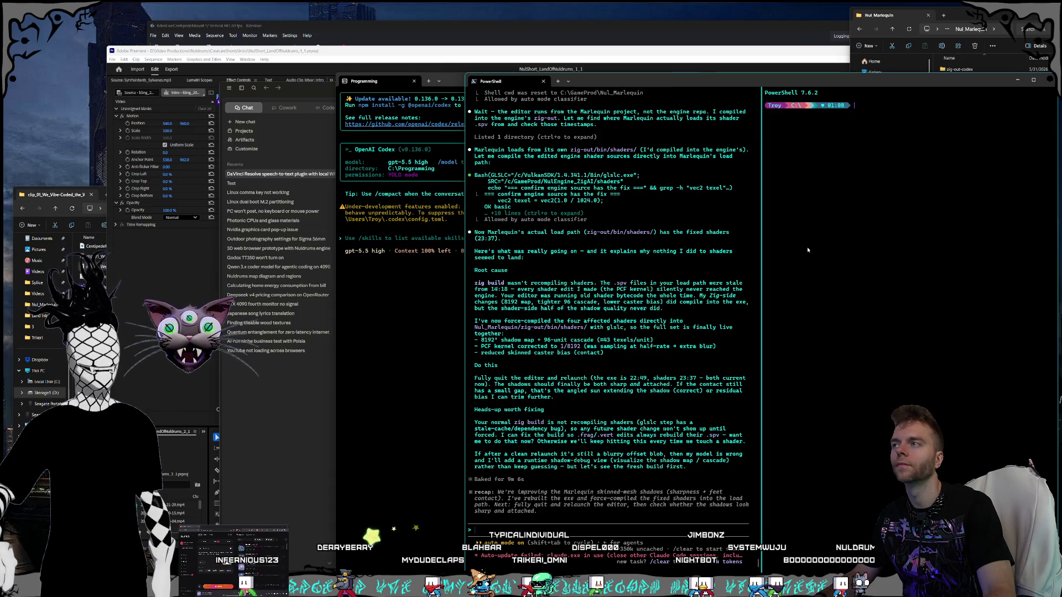
type("cd programming")
key("Return")
type("claude")
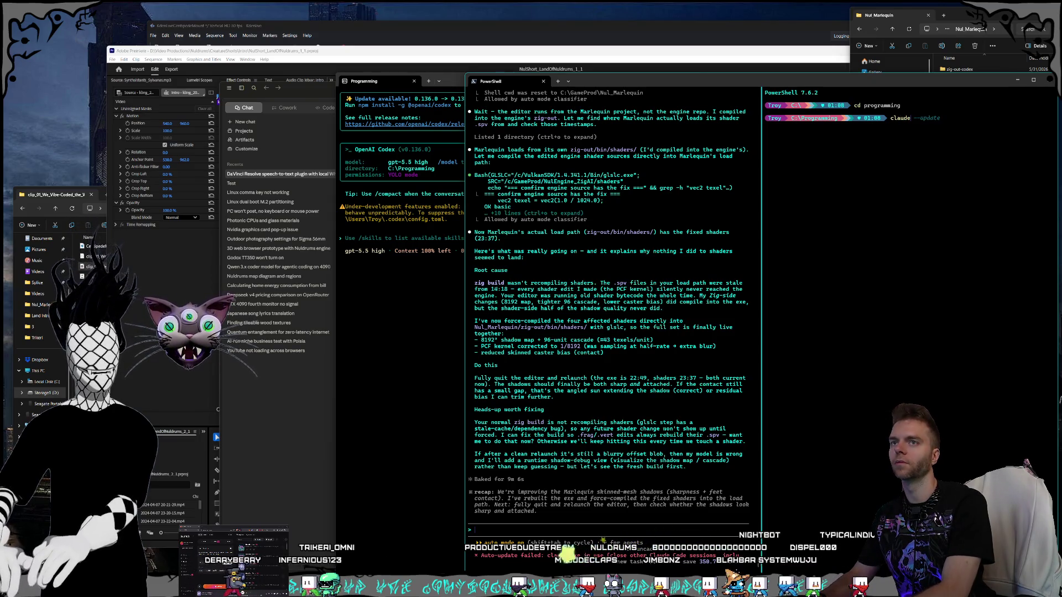
key("Return")
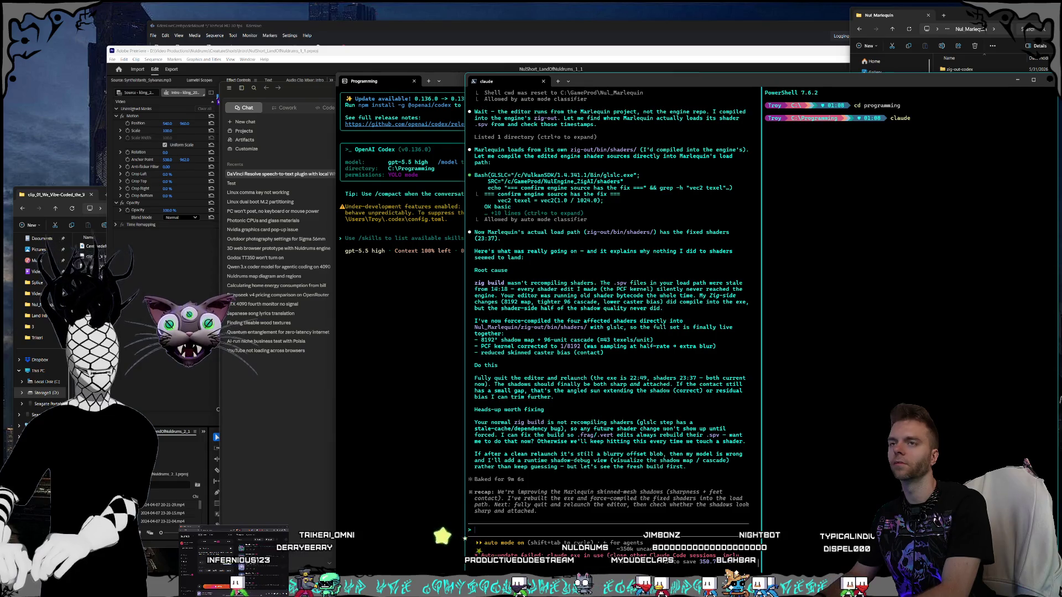
Step: Ask Claude Code to make the OBS multi-stream title plugin public under the MIT licence
type("hey we have an obs title plugin in here, can you make it public and MIT li")
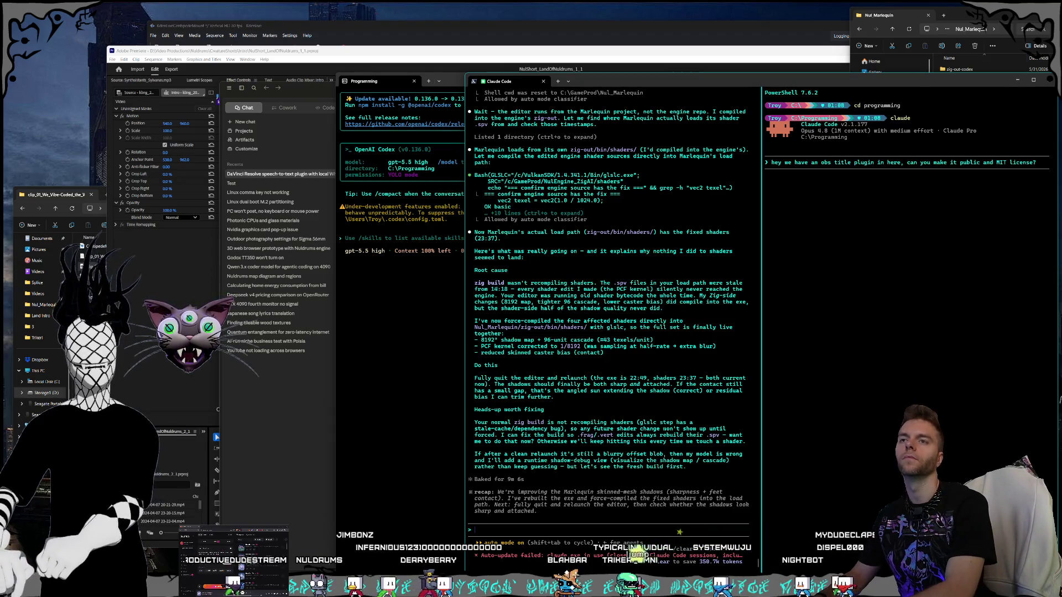
type("multi stream")
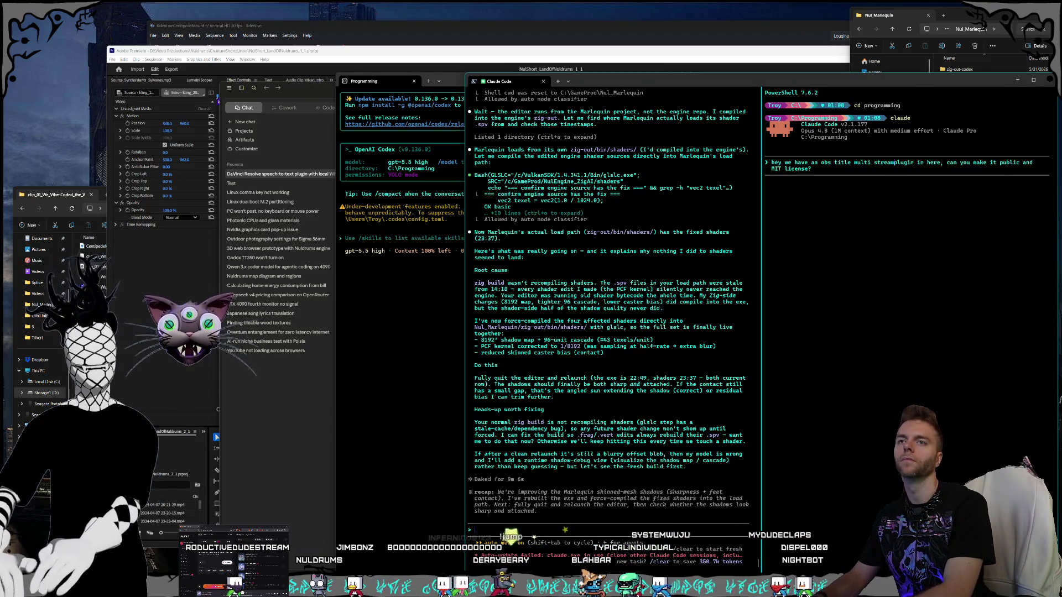
key("Return")
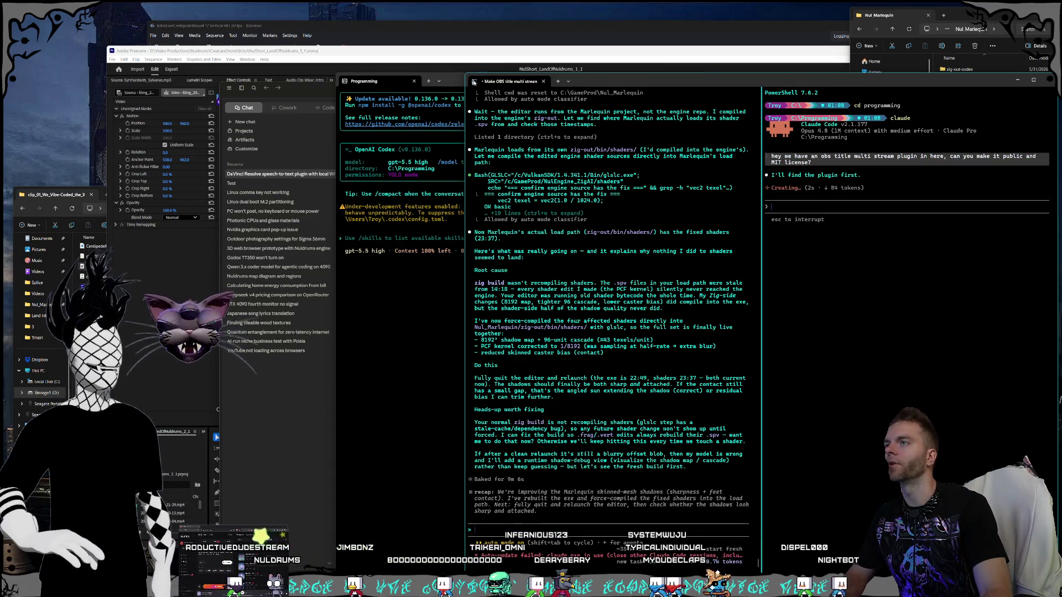
Step: Widen the Codex session, review the Claude chat's plugin plan, and approve the agent's plugin search
left_click_drag(466, 99, 489, 99)
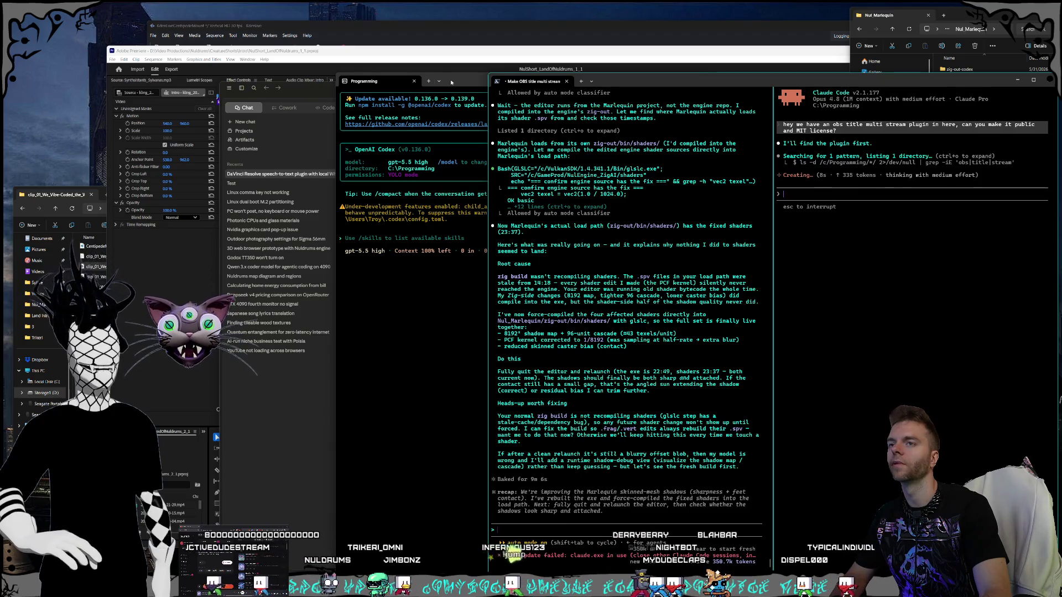
left_click(470, 149)
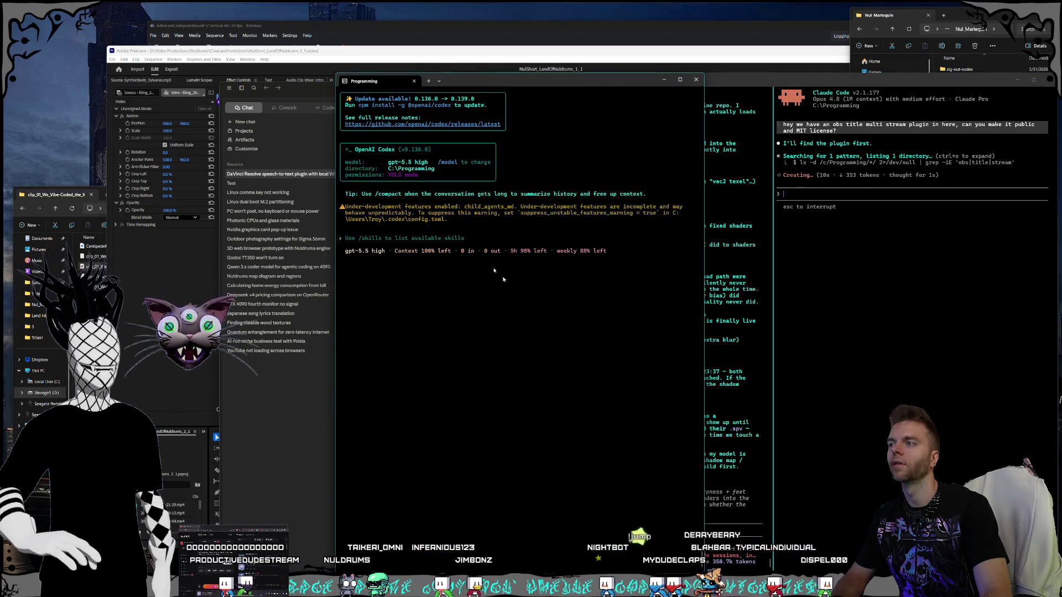
left_click(255, 430)
scroll(735, 332, "down", 10)
scroll(747, 477, "down", 3)
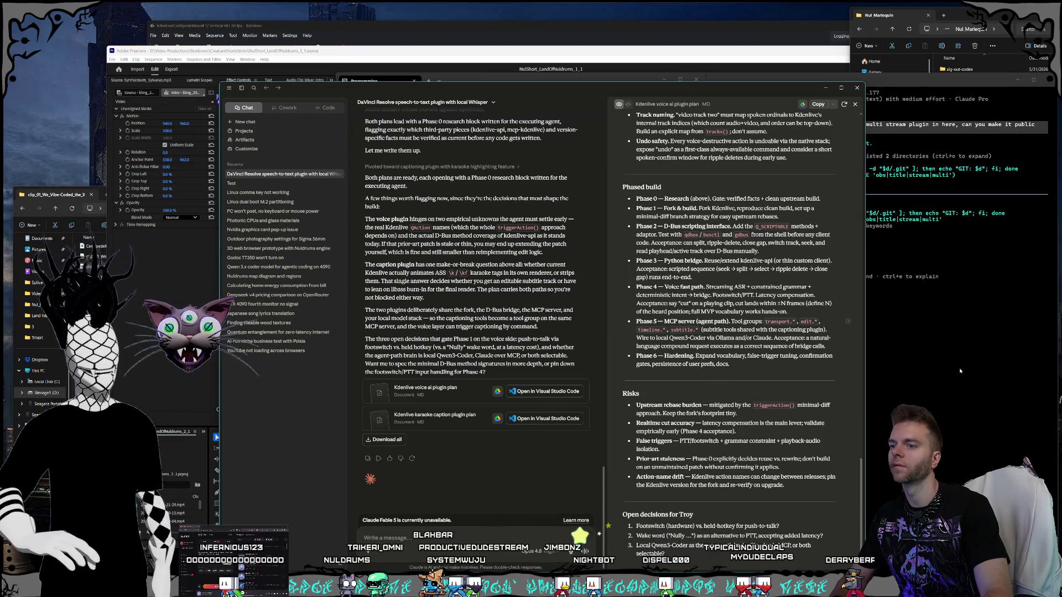
left_click(942, 369)
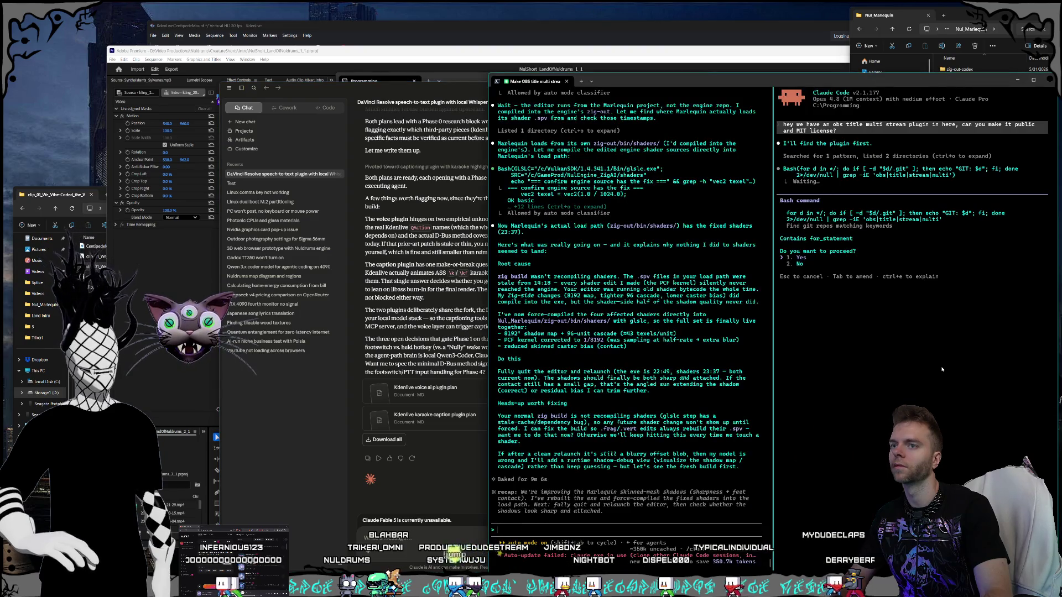
key("Return")
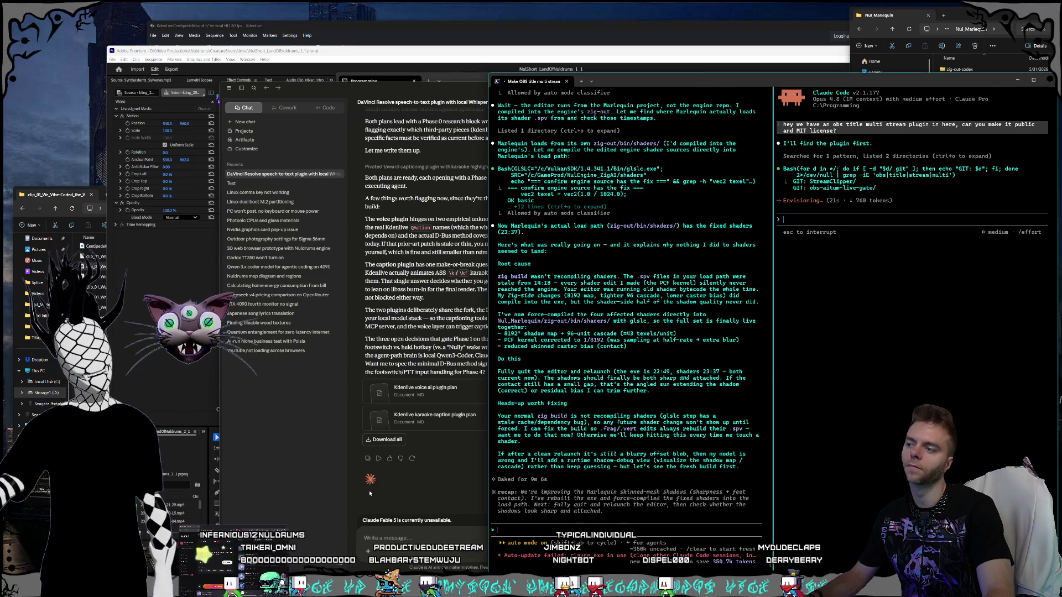
Step: Reply 'the live gat is the one', approve the repository inspection, and return to Kdenlive
left_click(398, 483)
left_click(888, 402)
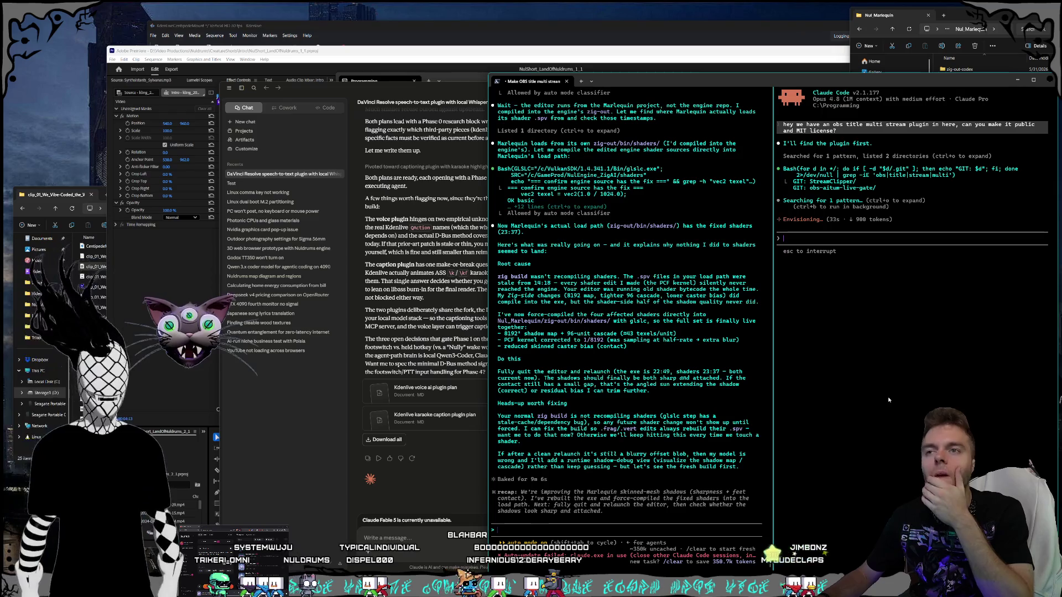
type("the live")
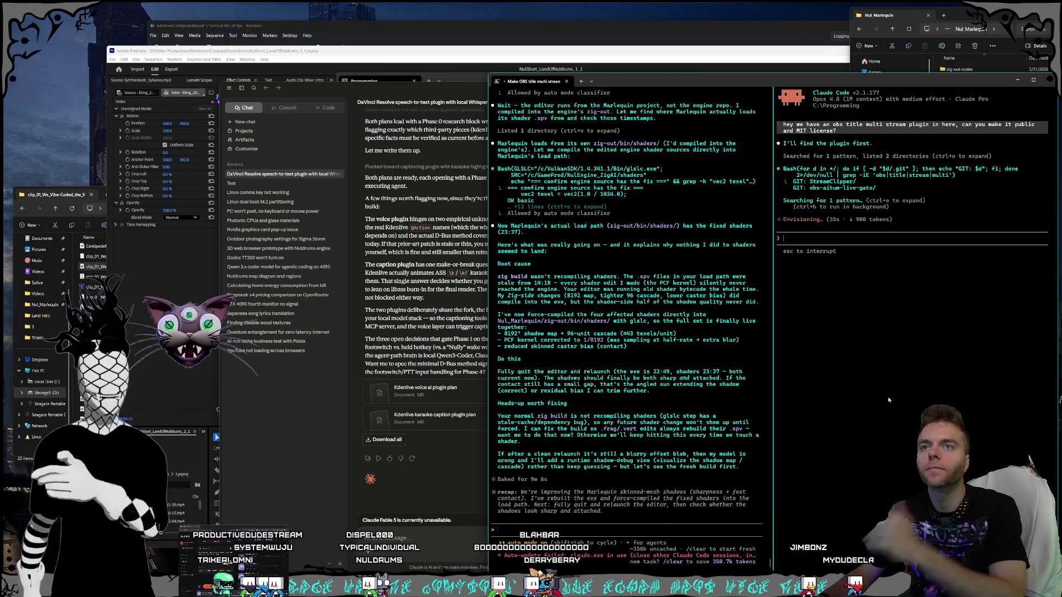
type(" gat is the one")
key("Return")
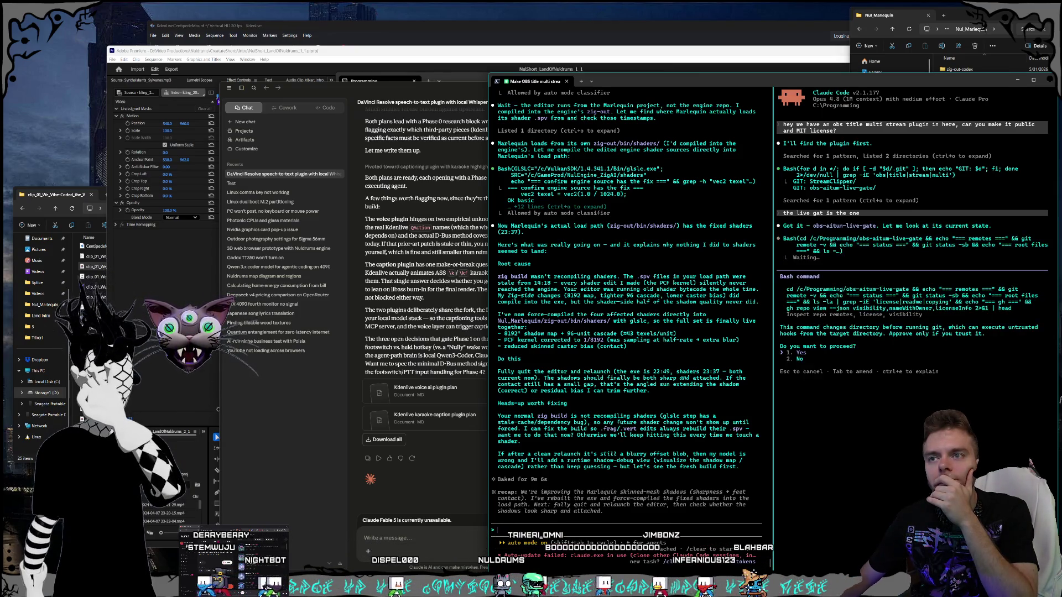
key("Return")
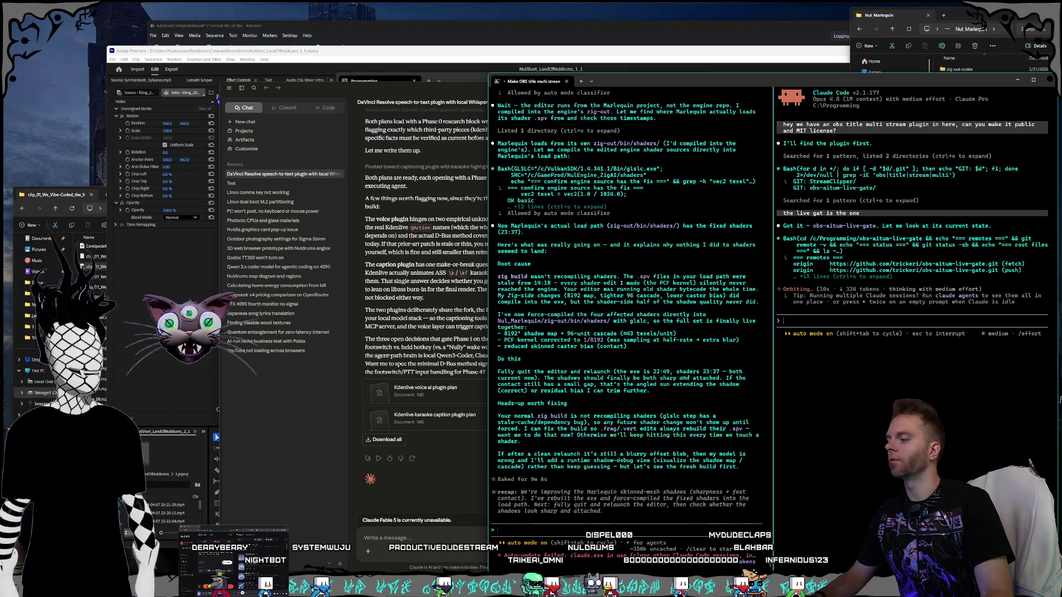
key("alt+Tab")
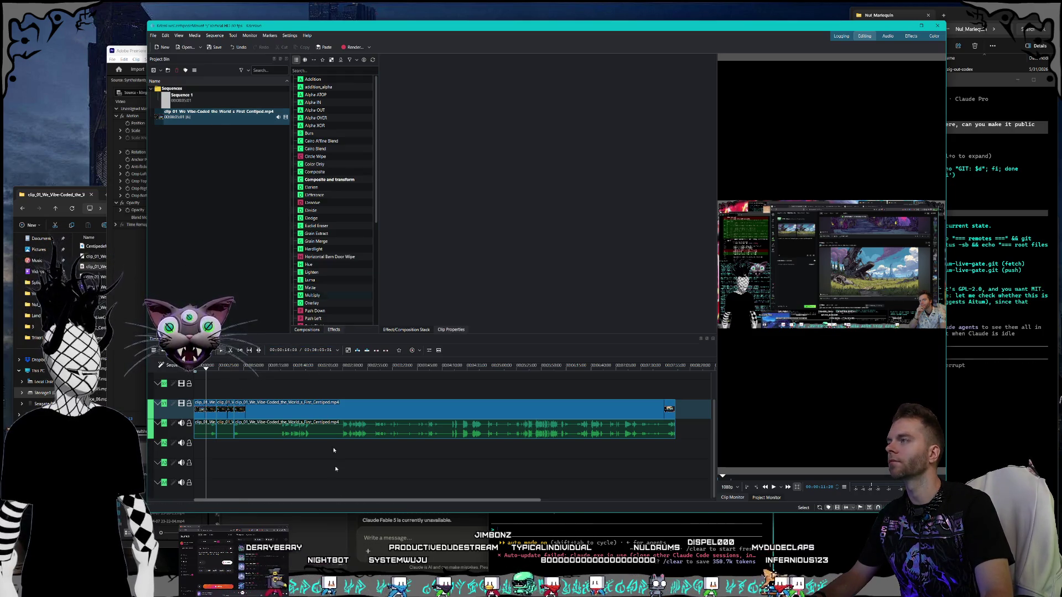
Step: Type 'Im in' in the Claude chat, then bring up the Grok page in the browser
left_click(413, 541)
type("Im in")
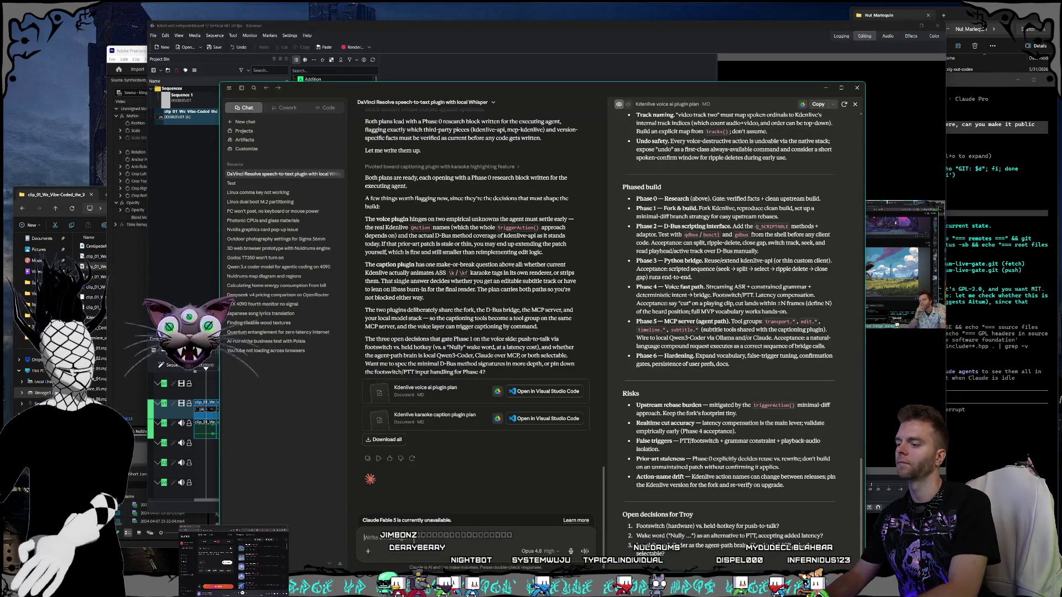
key("alt+Tab")
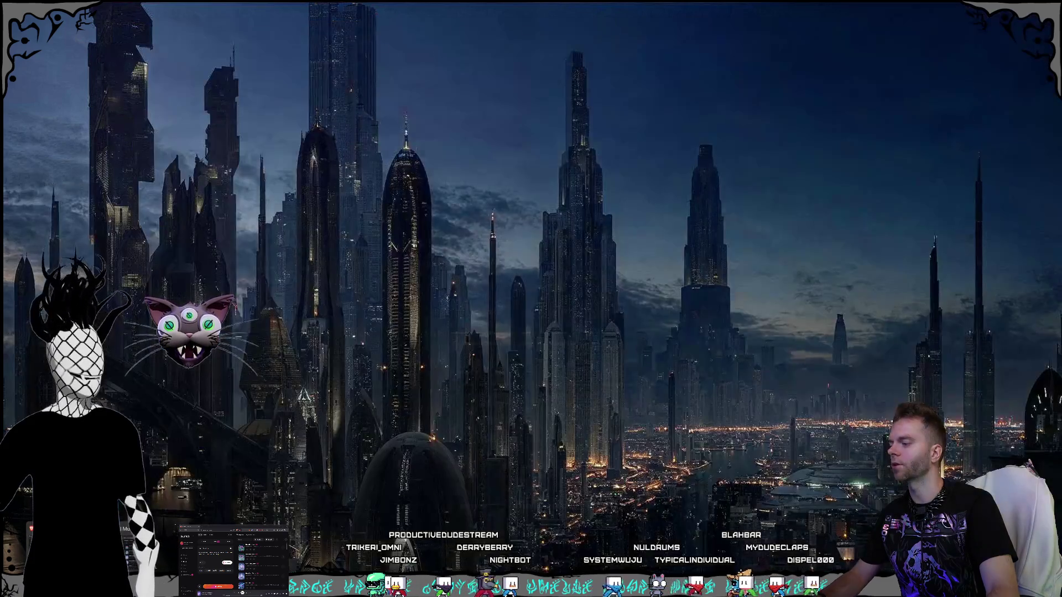
left_click(573, 34)
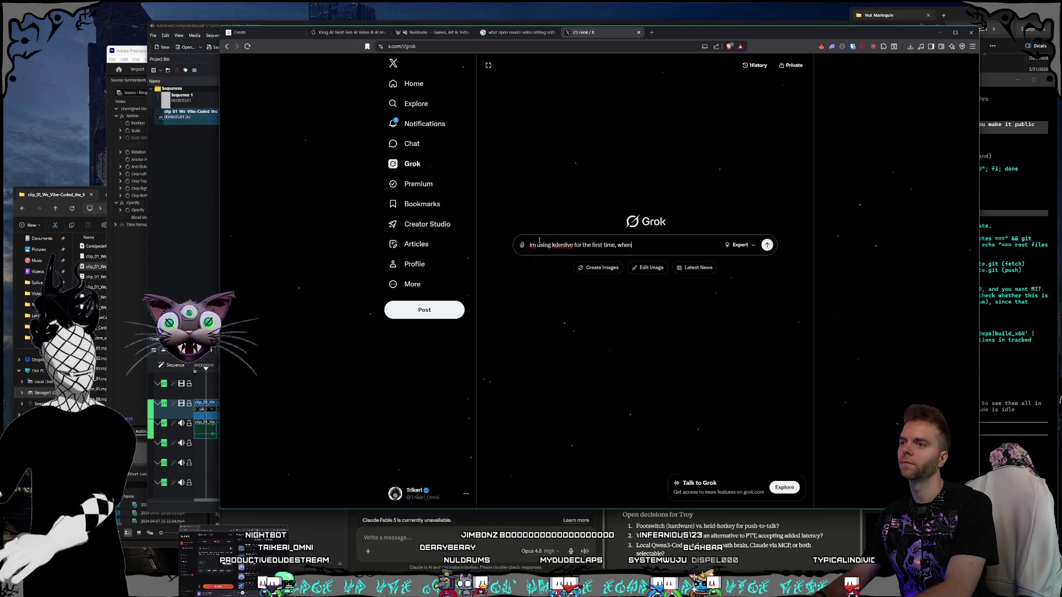
Step: Ask Grok how to box-select with the selection tool instead of timeline clicks jumping the playhead
type("i click in empty space on the timeline it jump")
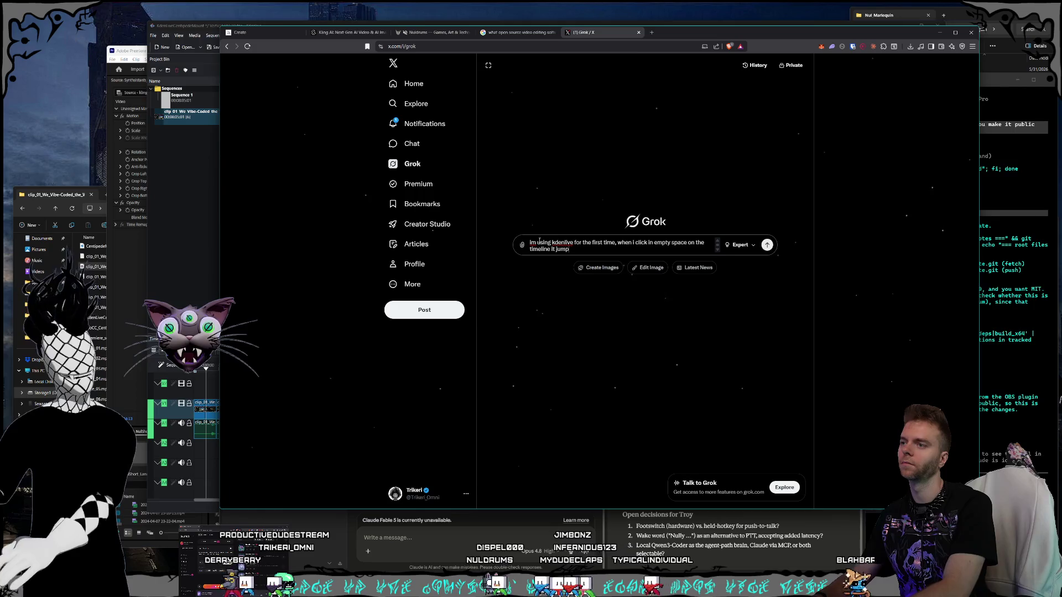
type("s the playhead, i only want the playhead to")
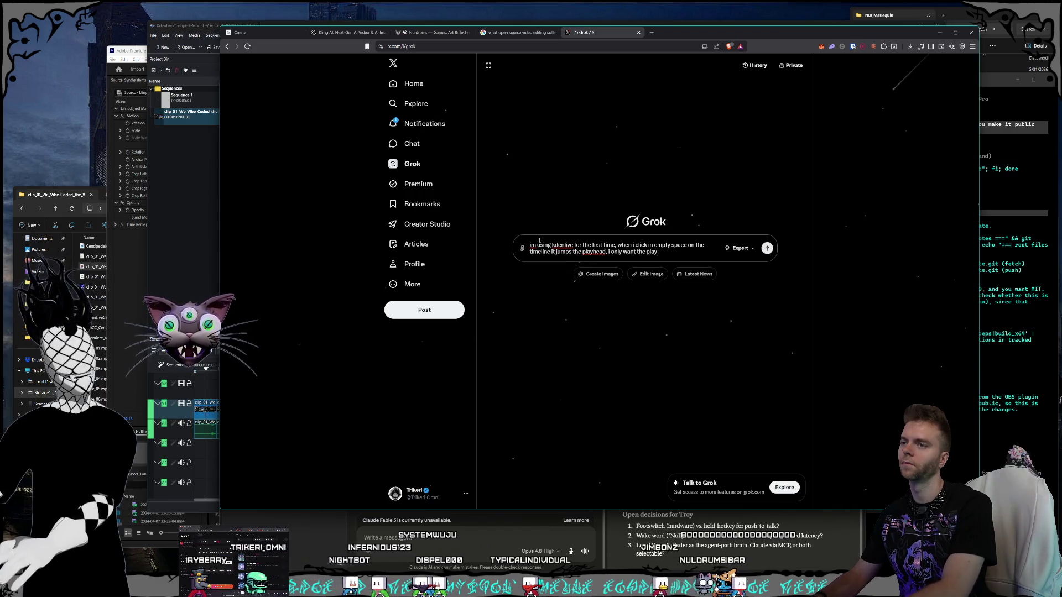
type(" jump whe")
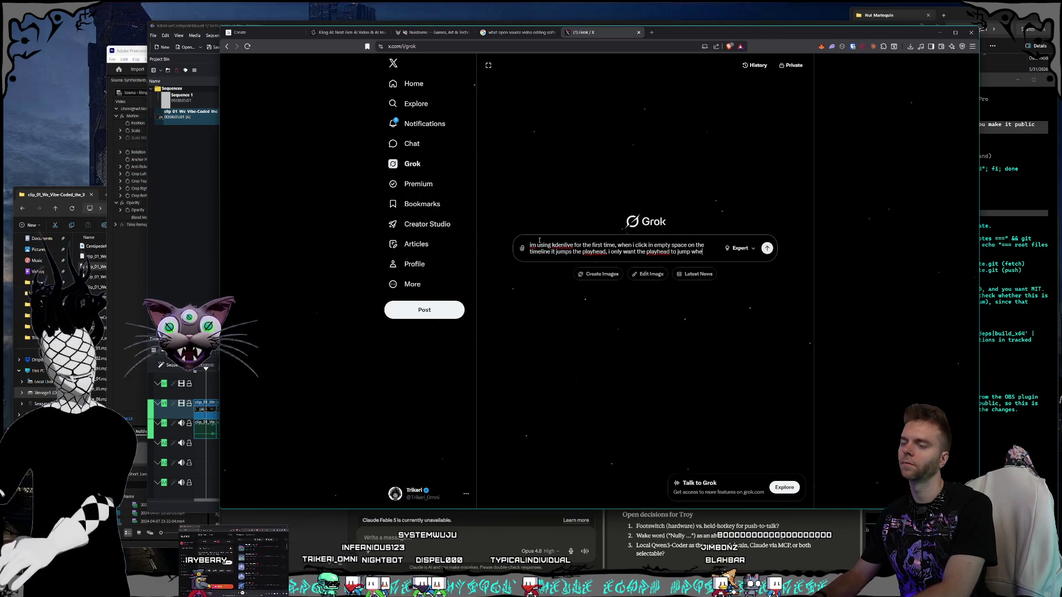
type("n im on the frame ruler at the top")
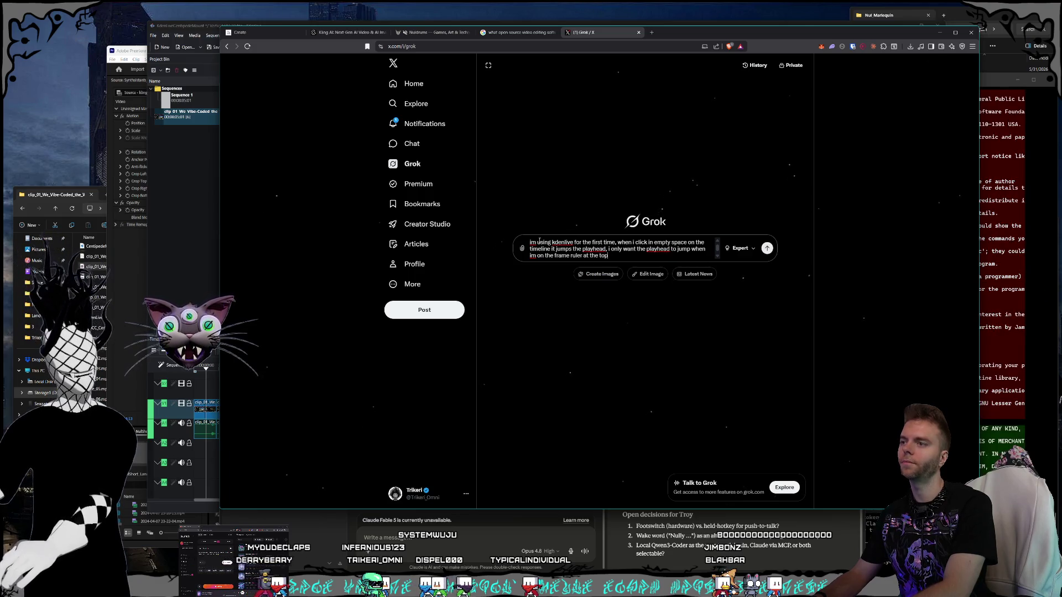
type("ould")
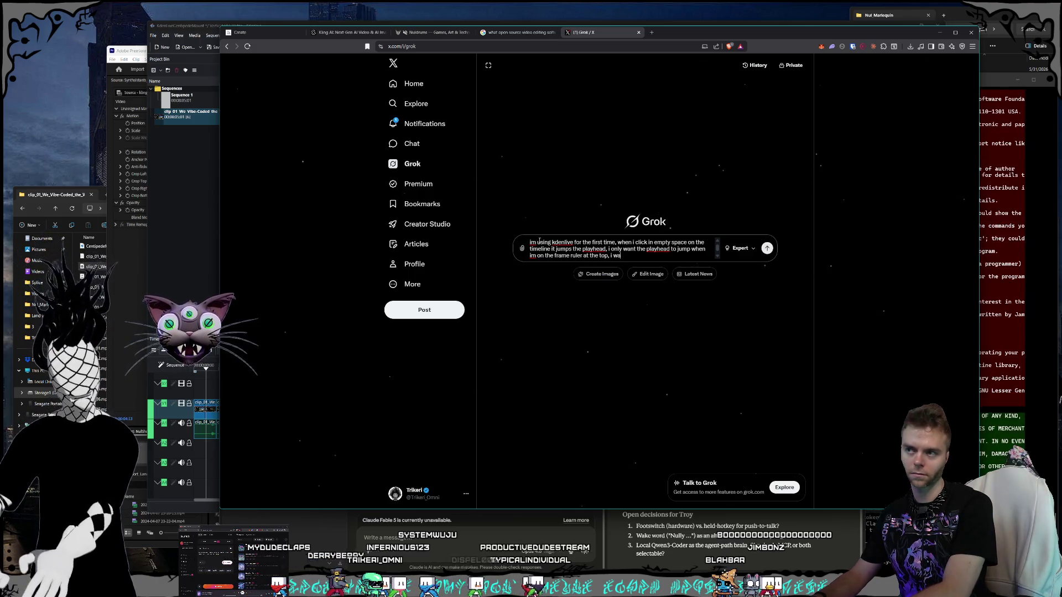
type(" expe")
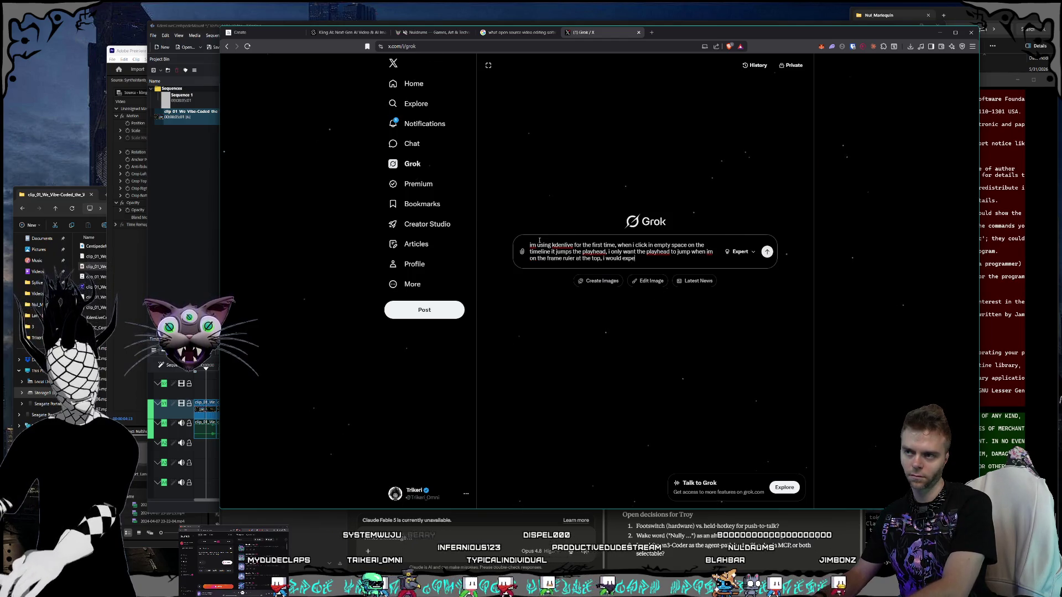
type("ct clicking in the em")
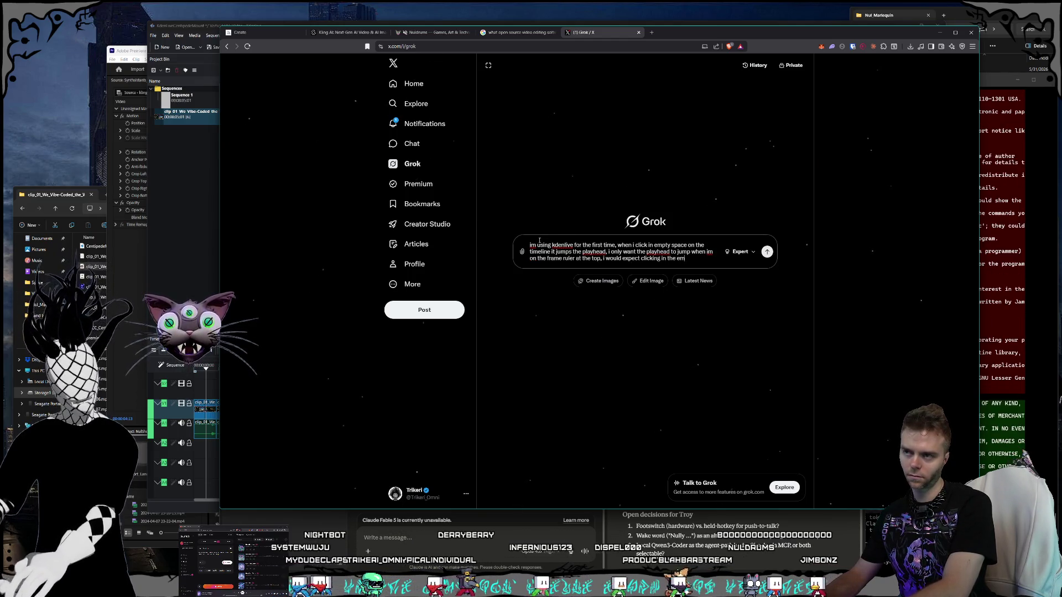
type("pty space with the s")
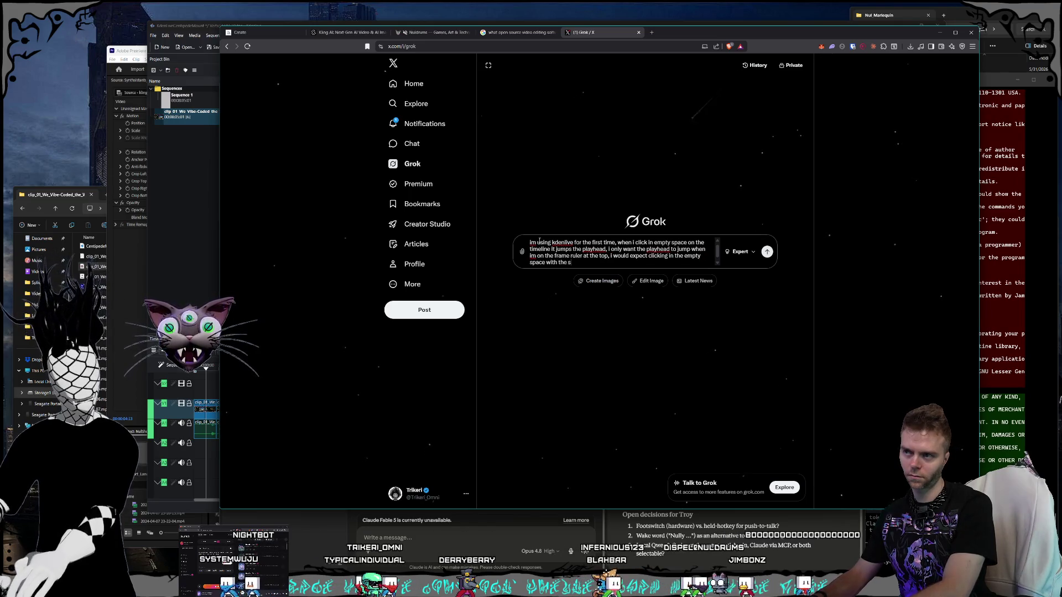
type("election tool selected would allow ")
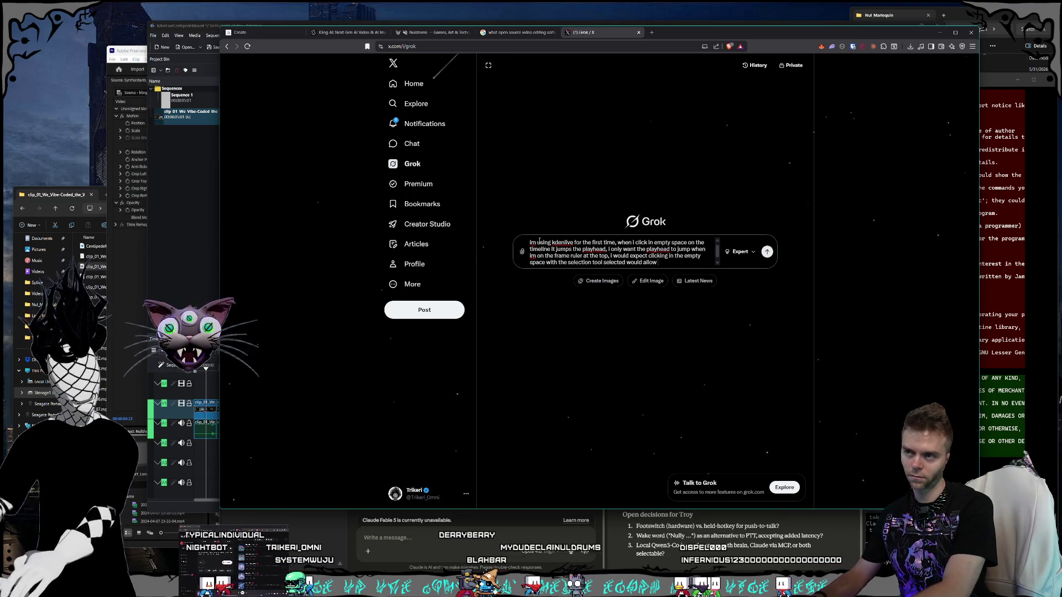
type("me to start a box drag like i")
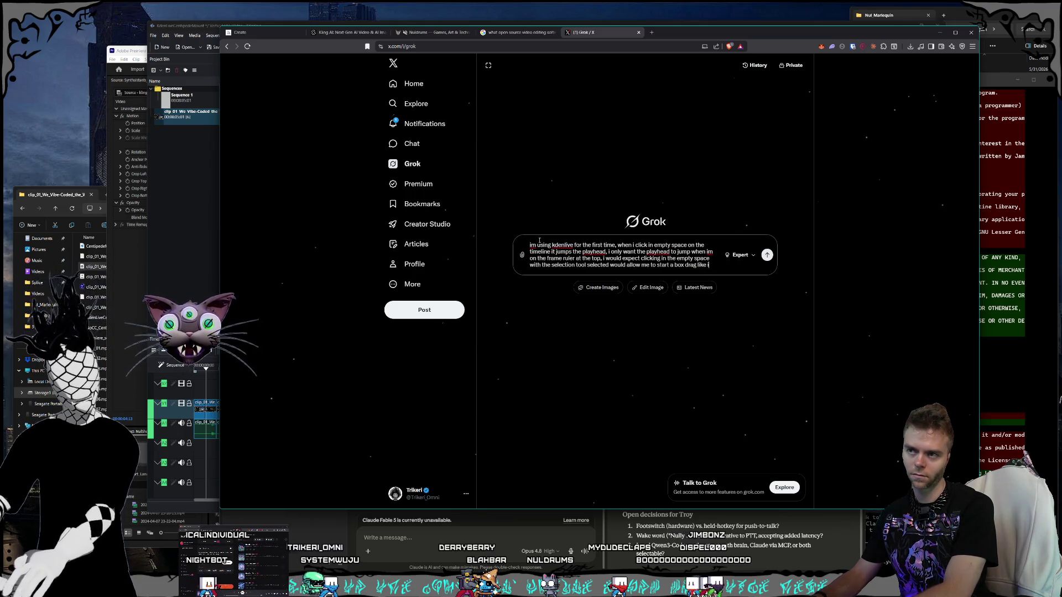
type("n premiere")
key("Return")
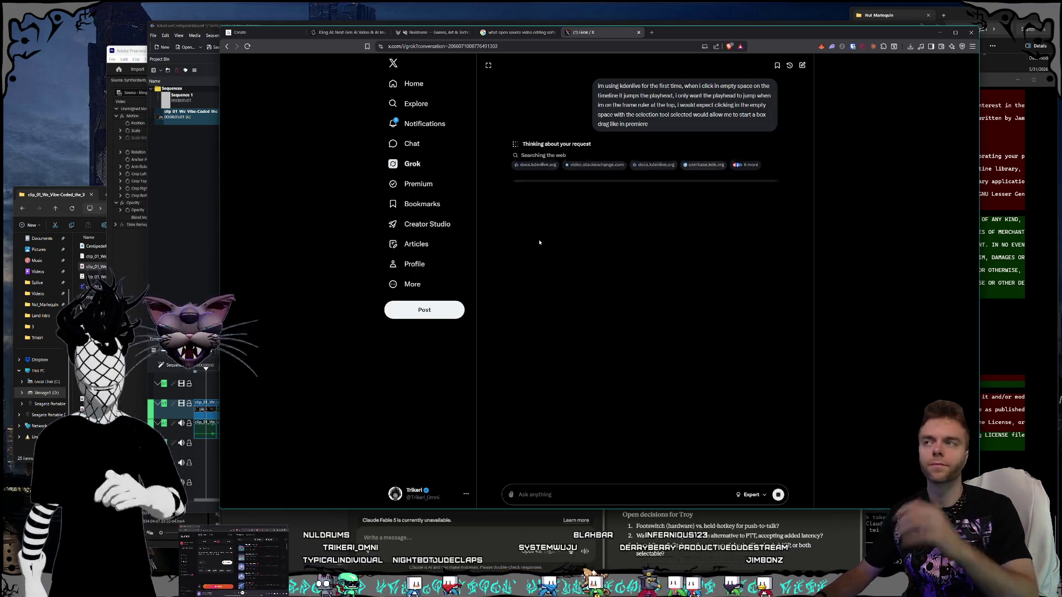
key("ctrl+t")
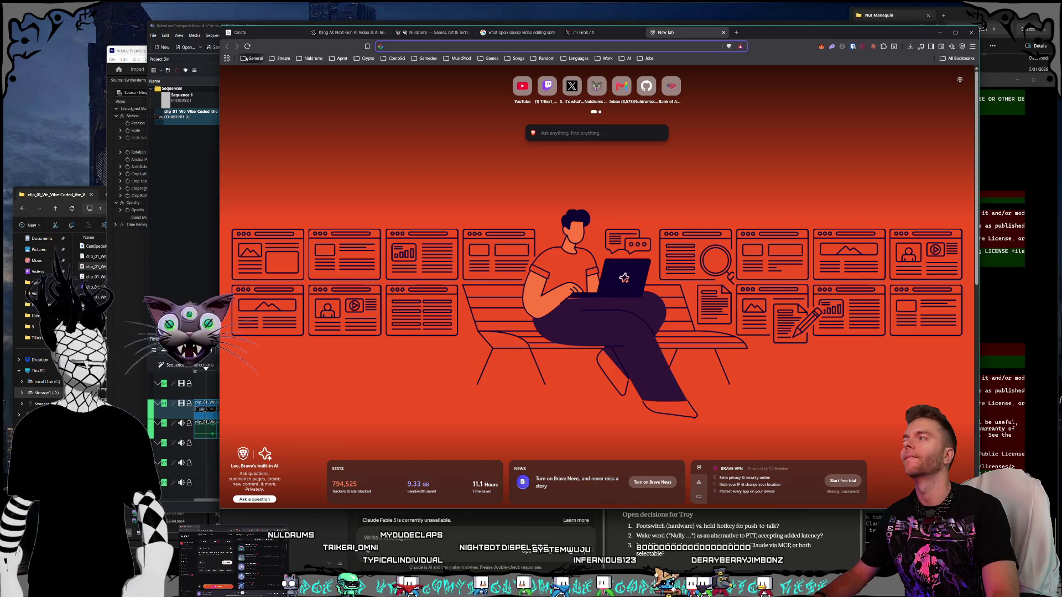
left_click(253, 58)
mouse_move(606, 58)
left_click(723, 32)
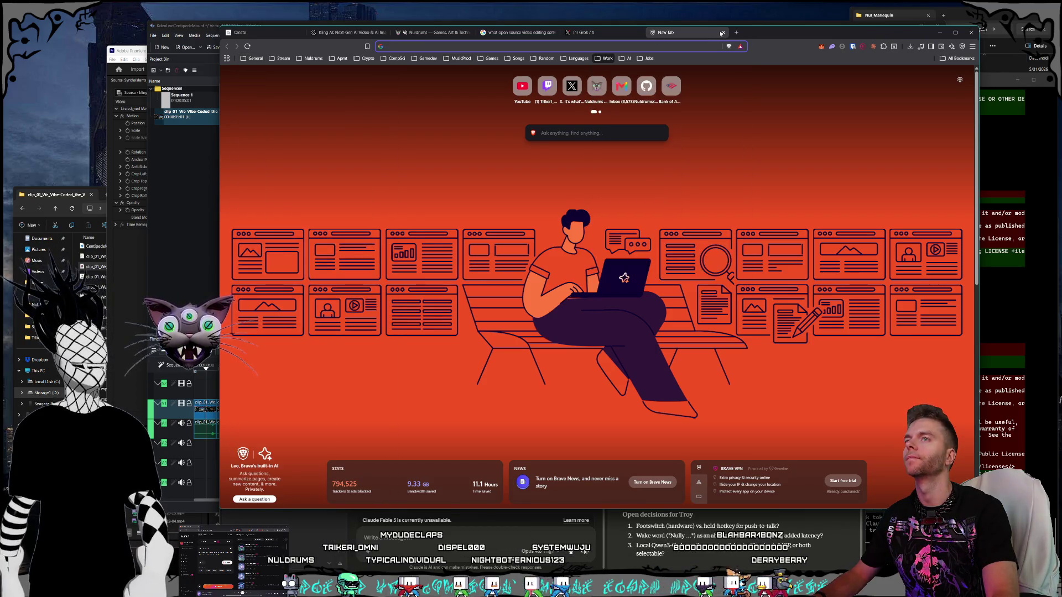
left_click(723, 32)
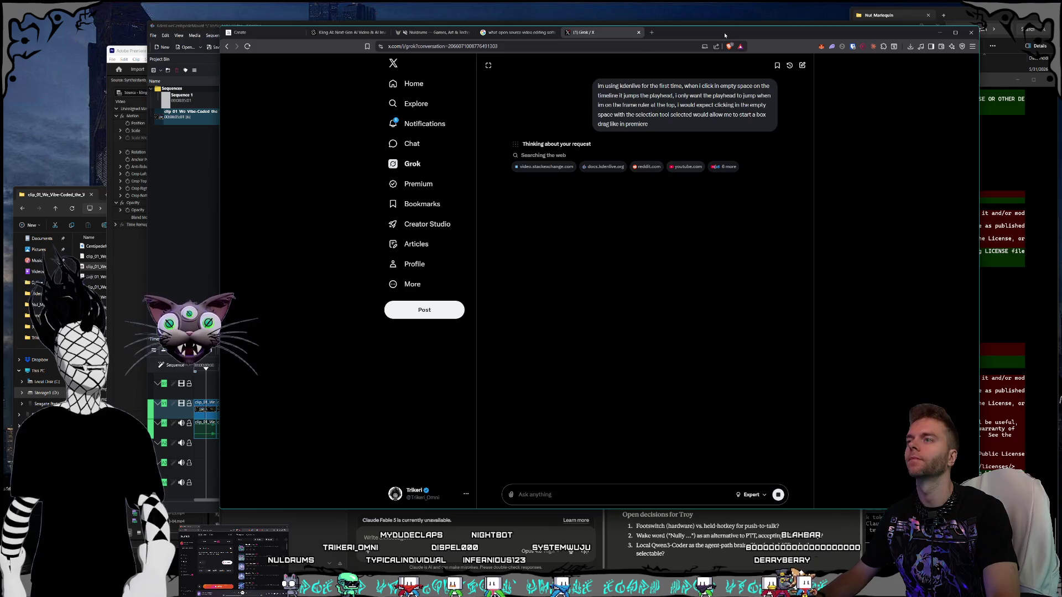
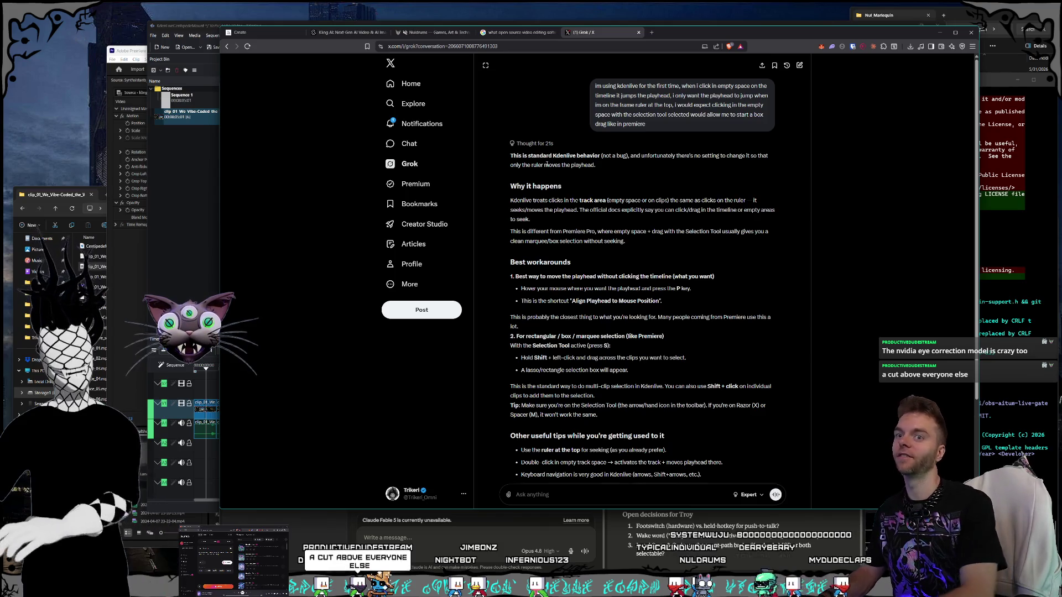
Step: Scroll Grok's Kdenlive answer, type a draft follow-up, and raise the Claude Code terminal
scroll(684, 262, "down", 3)
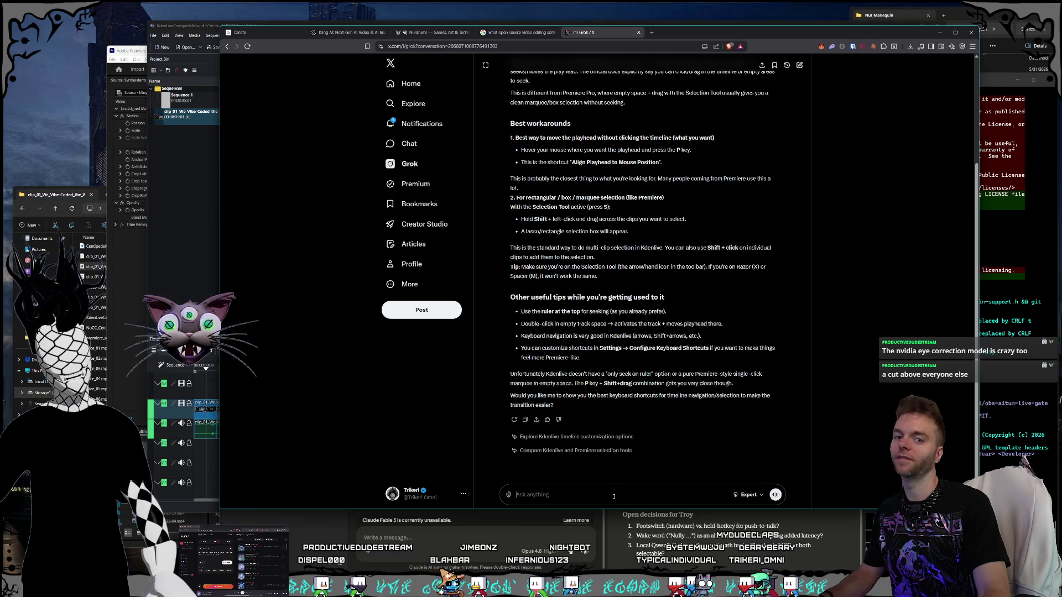
type(";sdlk")
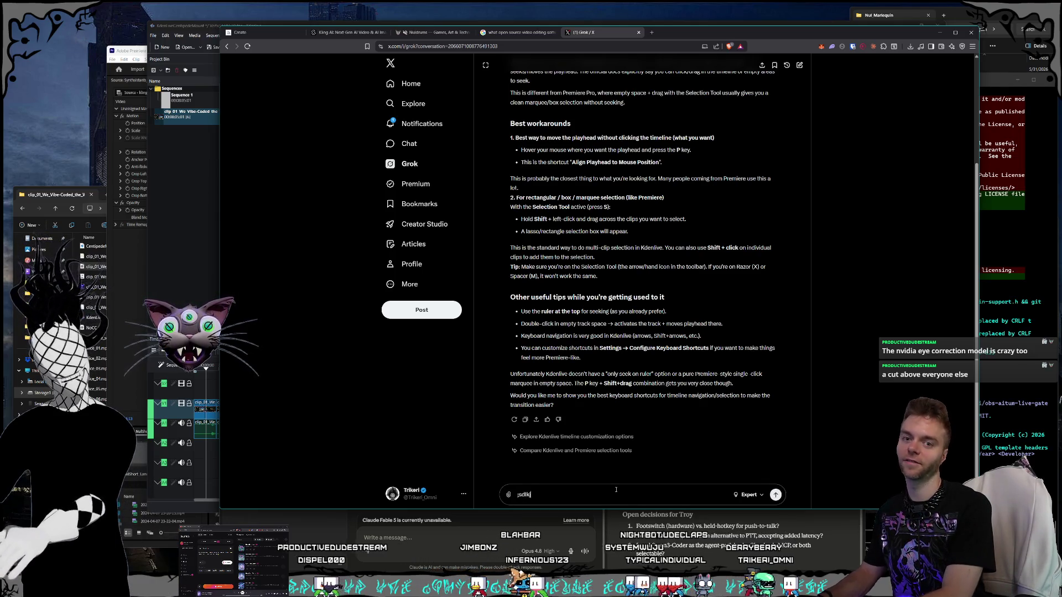
type("jtlhas lelokja klj slkasd s")
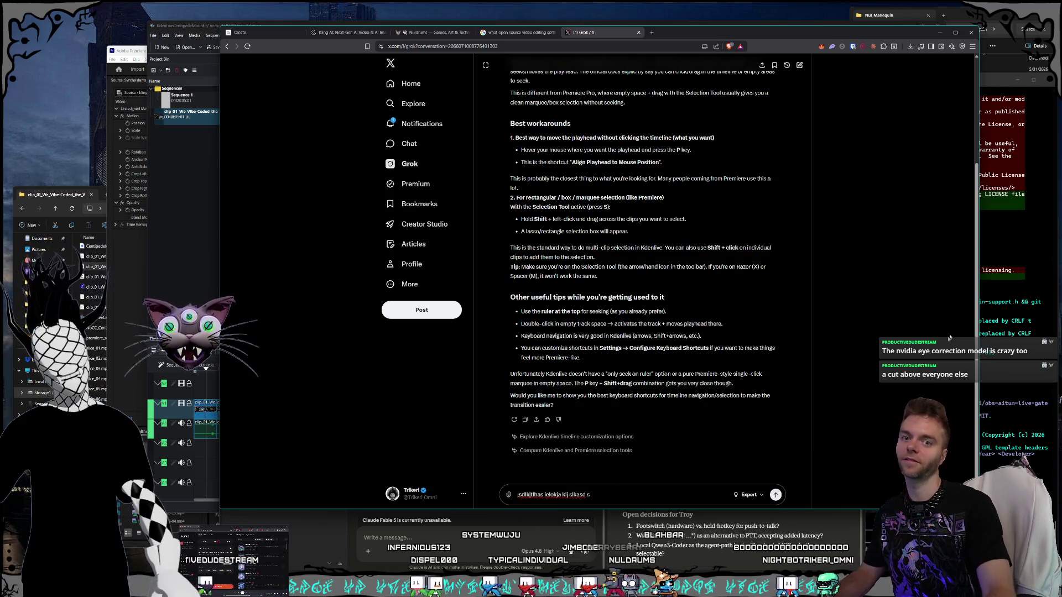
left_click(988, 332)
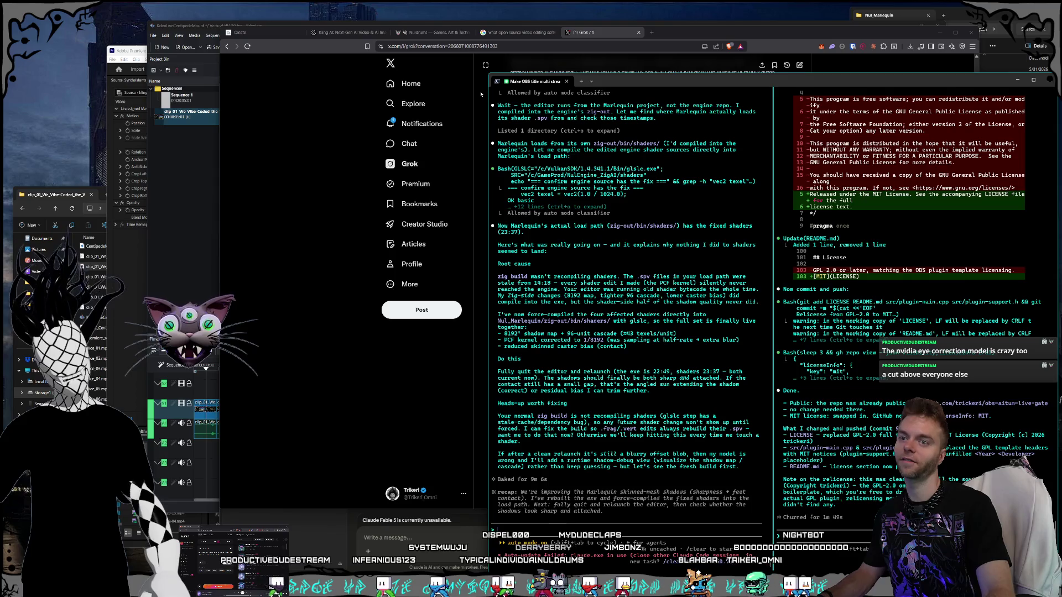
Step: Bring the browser's Grok tab back in front of the Claude Code terminal
left_click(588, 32)
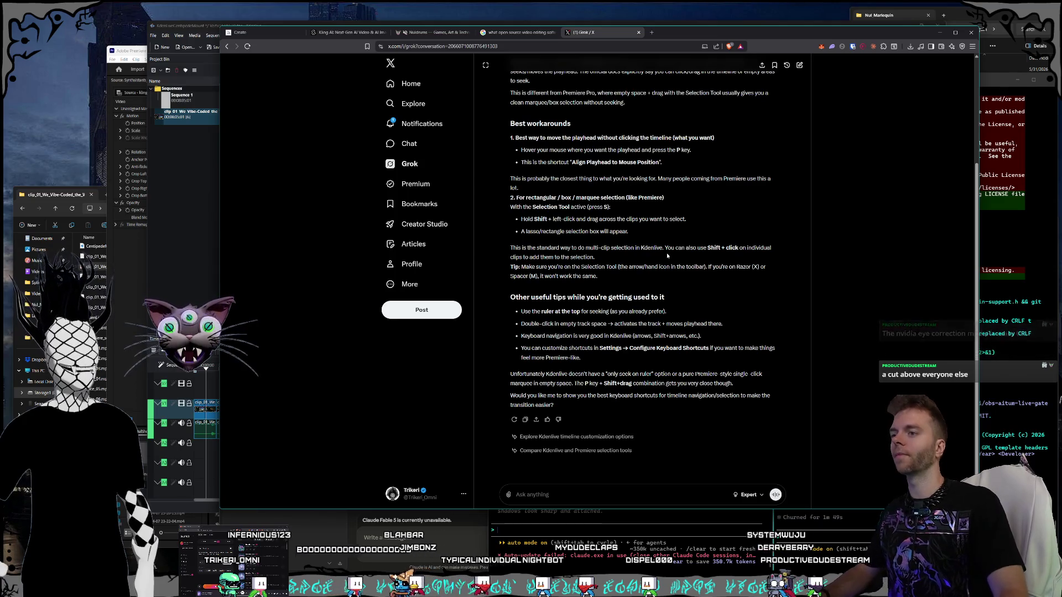
scroll(646, 228, "up", 2)
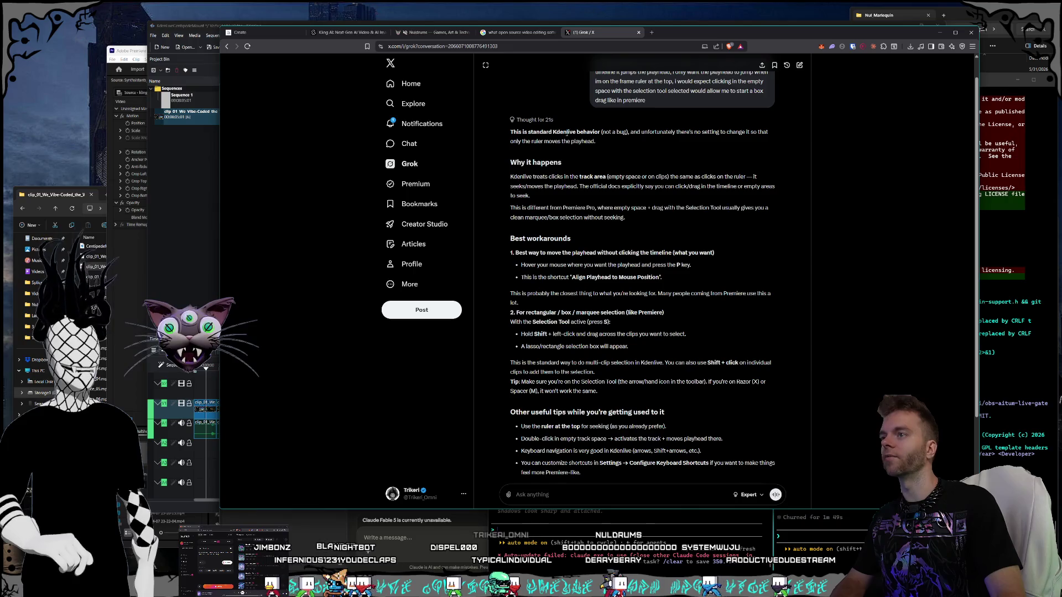
scroll(570, 134, "down", 1)
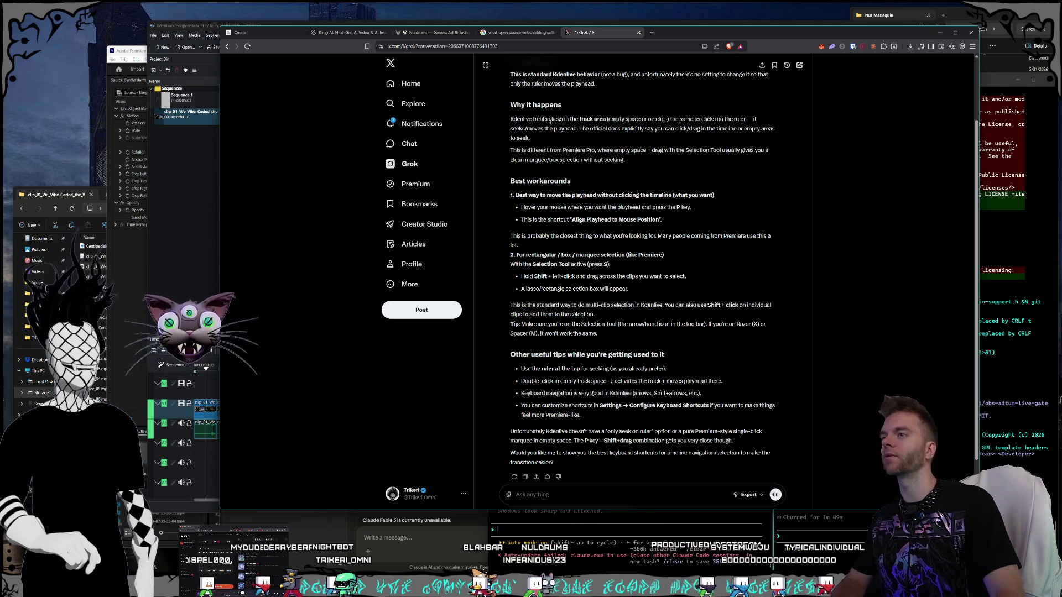
scroll(553, 116, "down", 1)
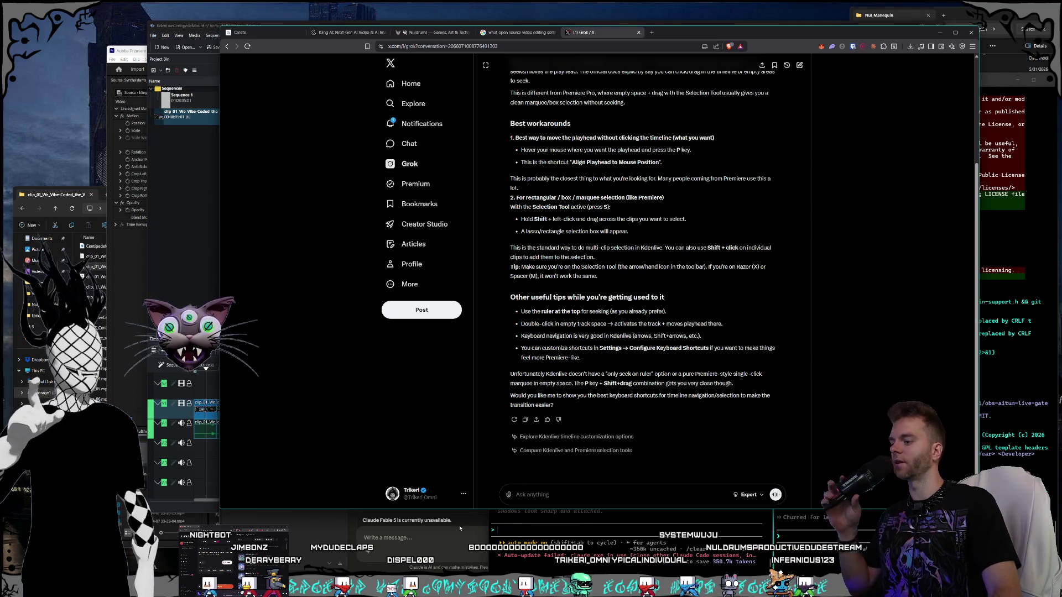
Step: Switch to Obsidian, widen its window, and create a vault folder named Nul_KLive
key("alt+Tab")
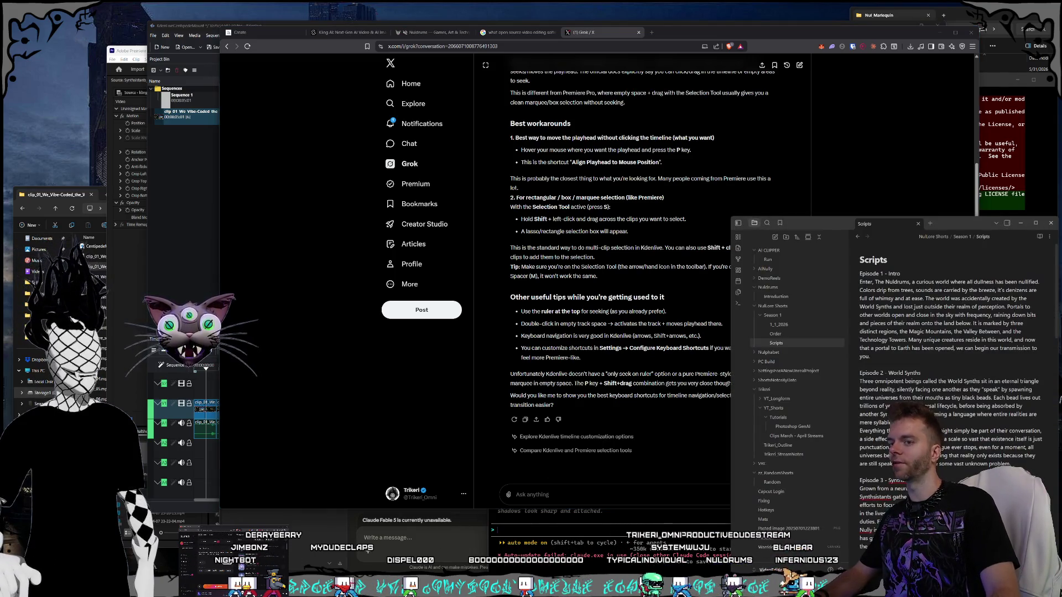
left_click_drag(730, 217, 679, 180)
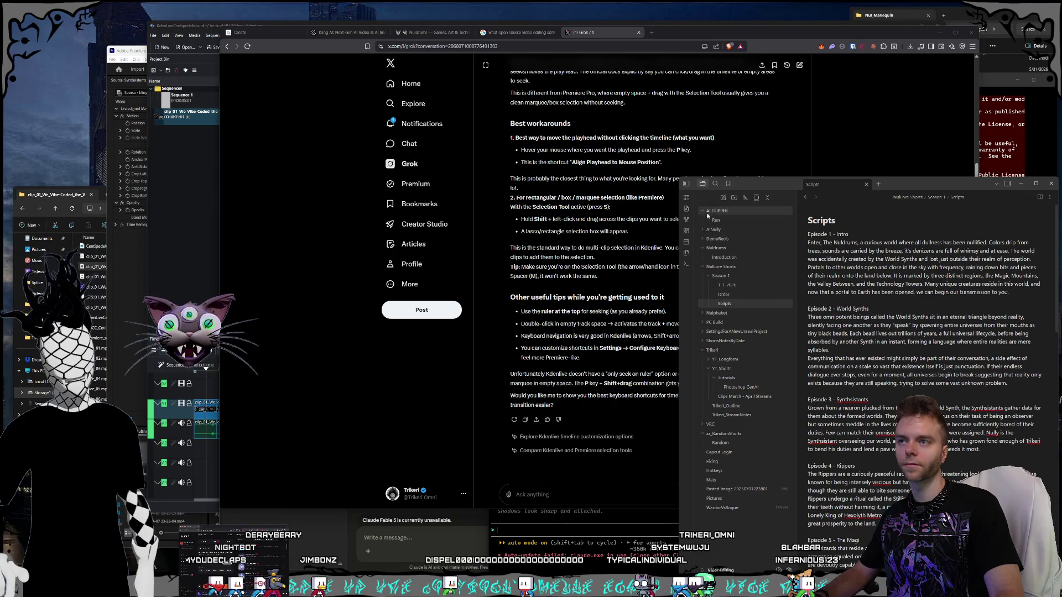
left_click(733, 198)
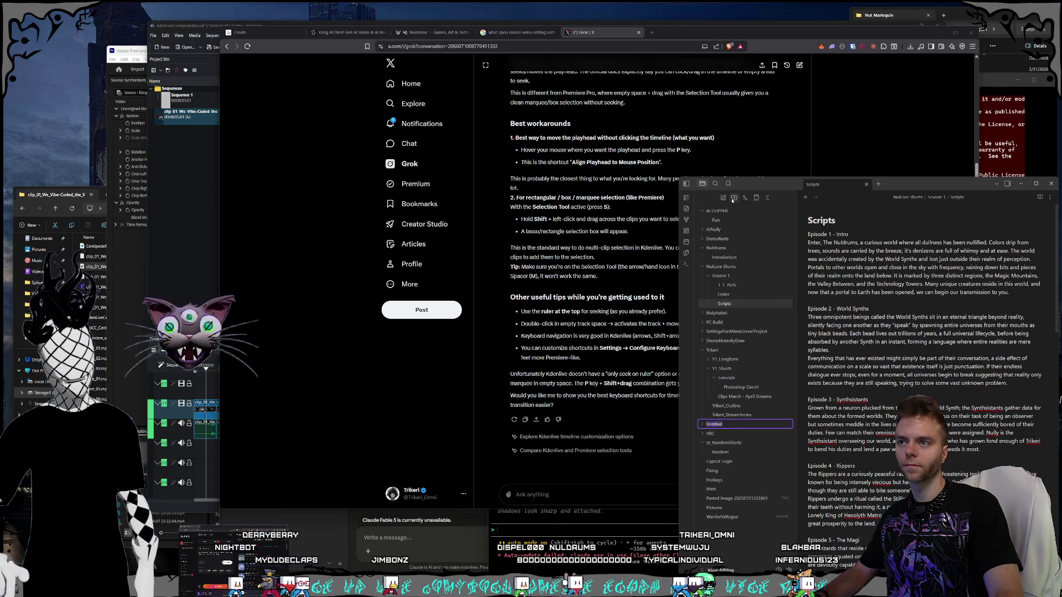
type("Ke")
key("BackSpace")
type("denl")
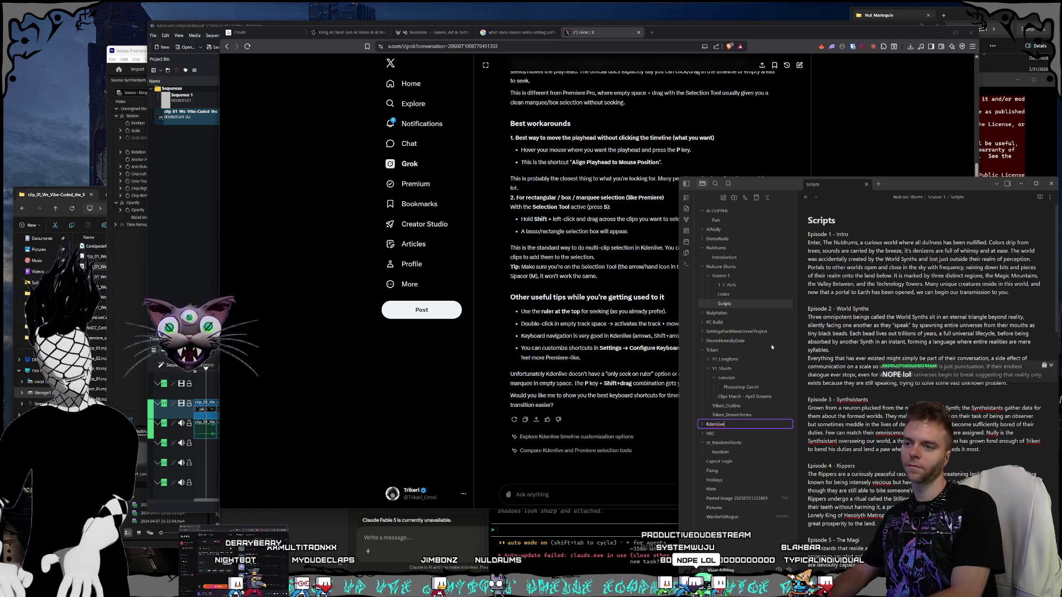
type("Fork")
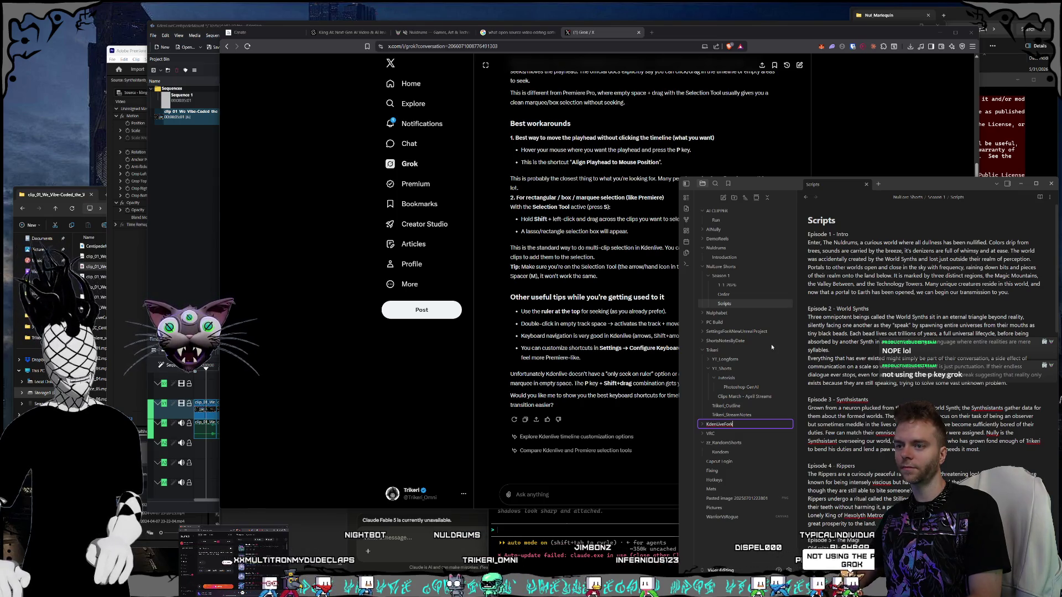
key("BackSpace")
key("BackSpace")
key("BackSpace")
key("BackSpace")
key("BackSpace")
key("BackSpace")
type("live")
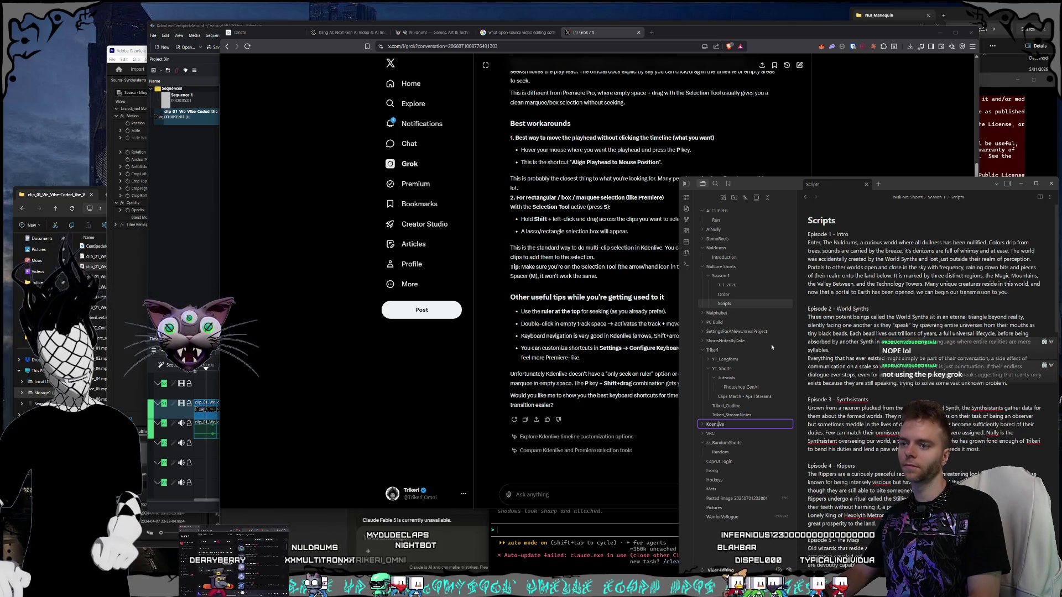
key("BackSpace")
key("BackSpace")
key("BackSpace")
type("Null")
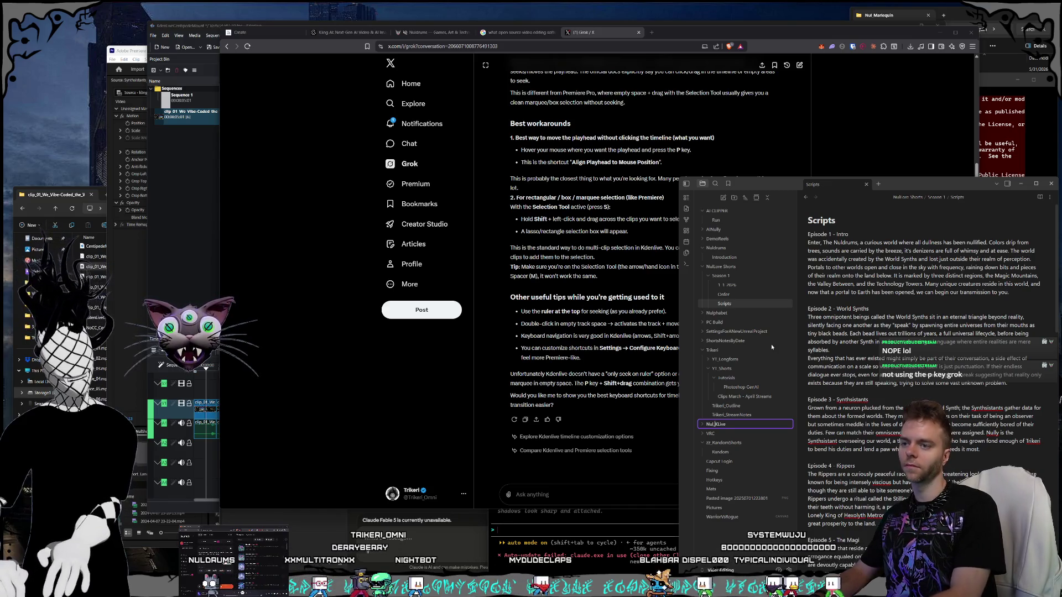
key("BackSpace")
type("_")
key("End")
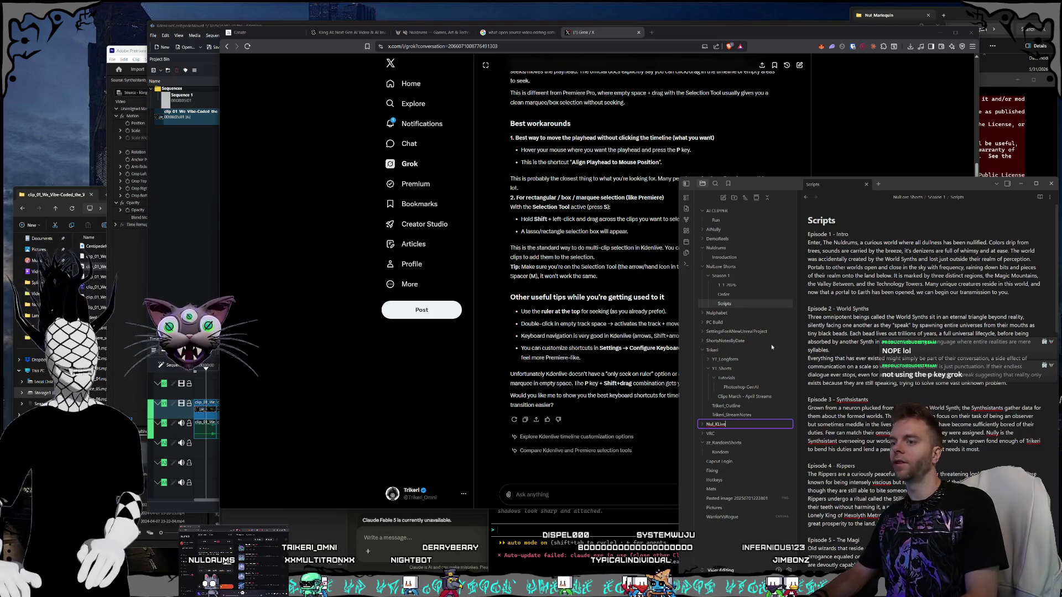
key("Return")
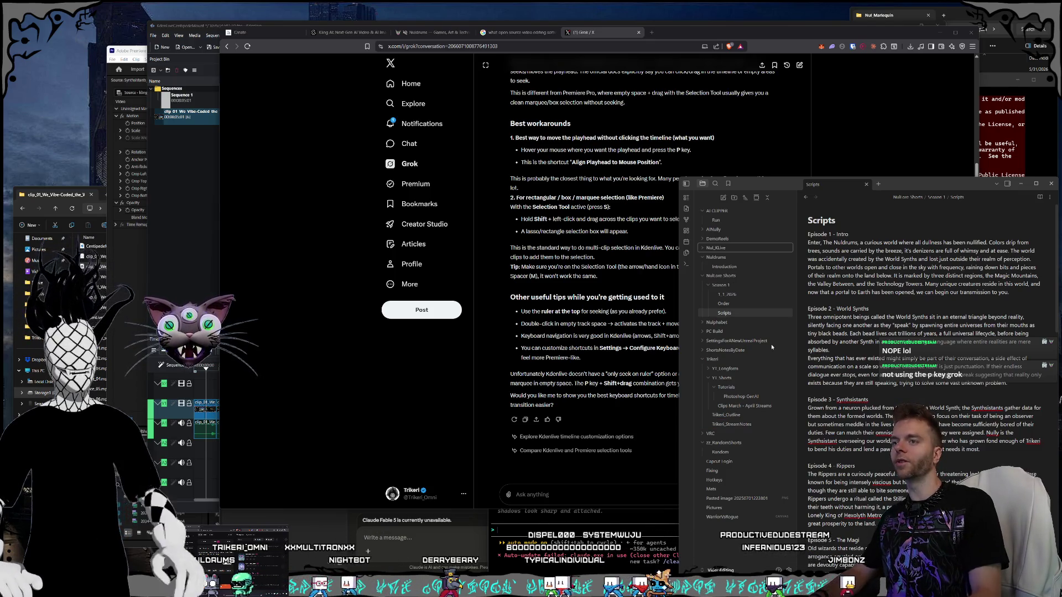
Step: Collapse the Nuldrums, NulLore Shorts and Trikeri folders and put a new Untitled note in Nul_KLive
left_click(702, 257)
left_click(702, 267)
left_click(702, 313)
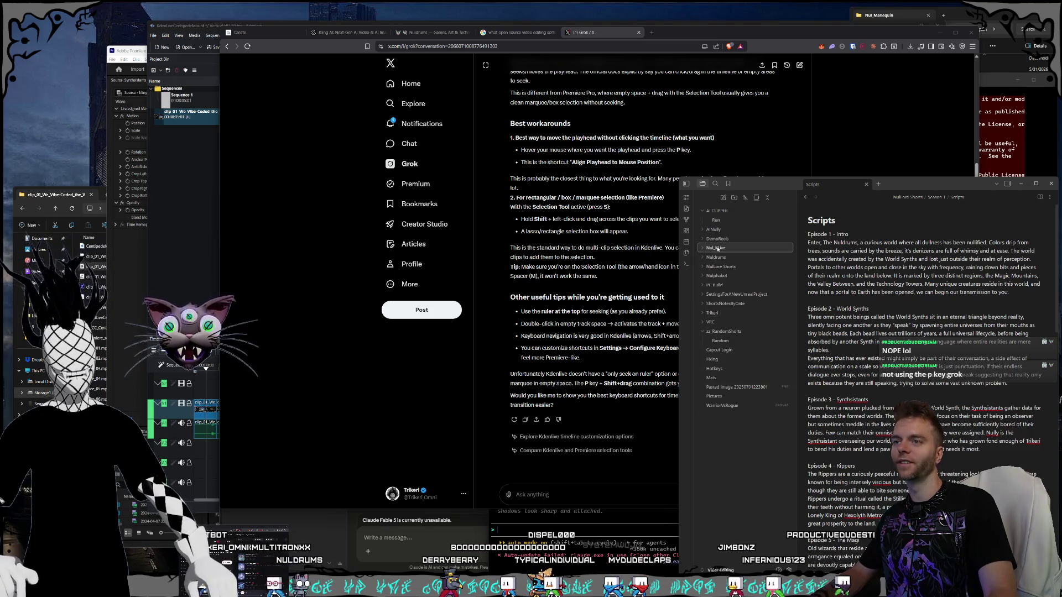
key("ctrl+n")
mouse_move(717, 406)
left_mouse_down()
mouse_move(731, 285)
mouse_move(713, 255)
left_mouse_up()
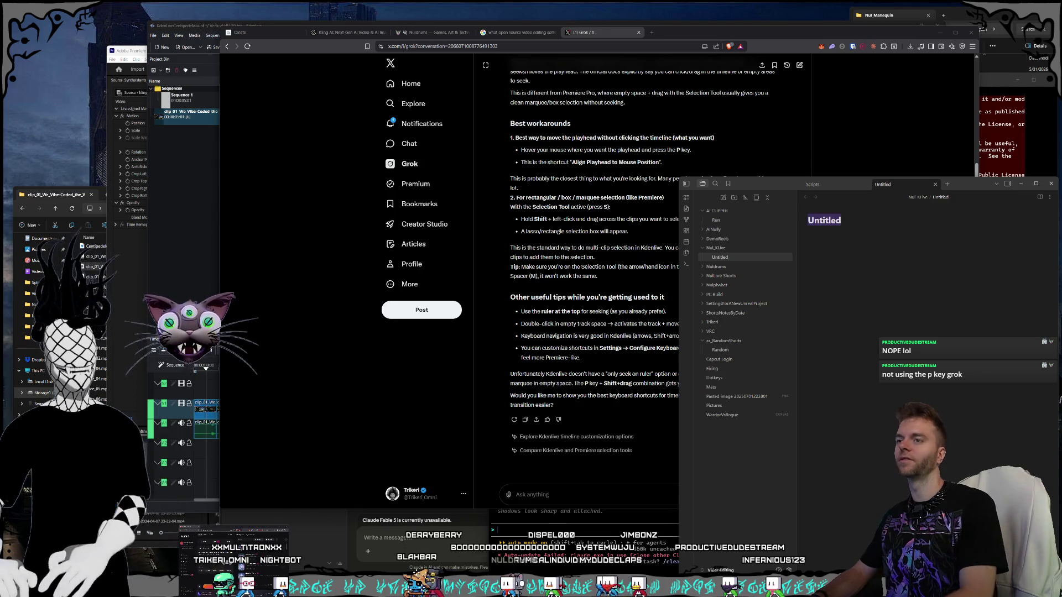
Step: Title the note 'Fixes We Need to Implement' and start a bullet about fixing the playhead
key("BackSpace")
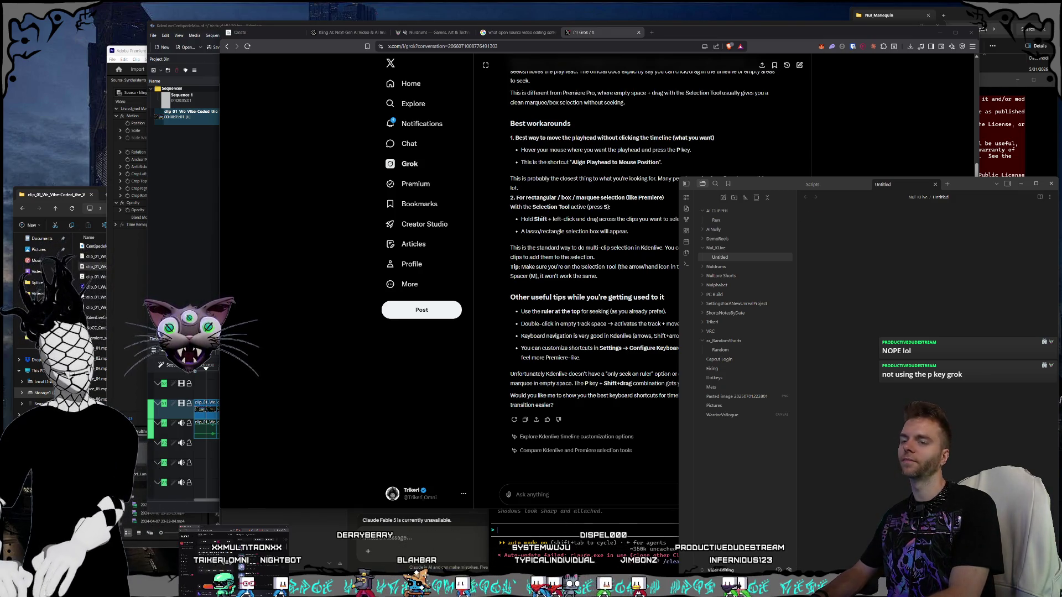
type("Fixed")
type("More color themes")
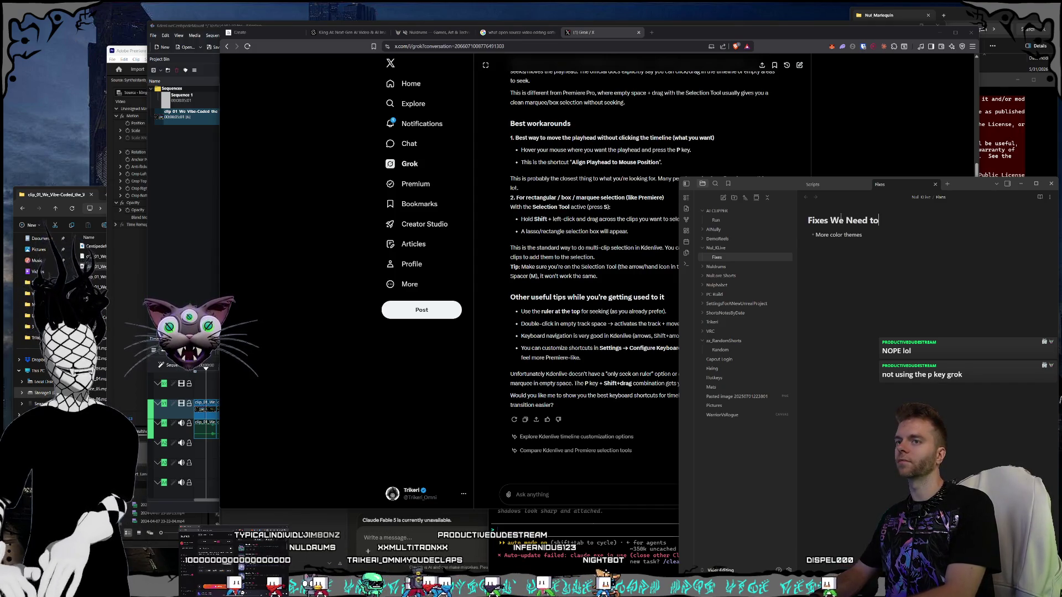
type("Implement")
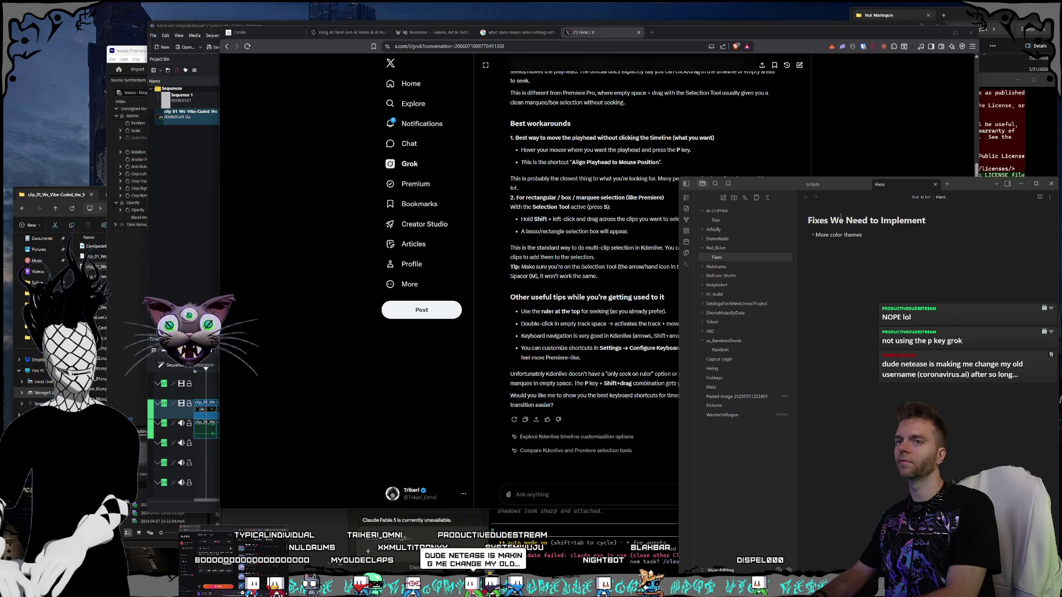
key("Return")
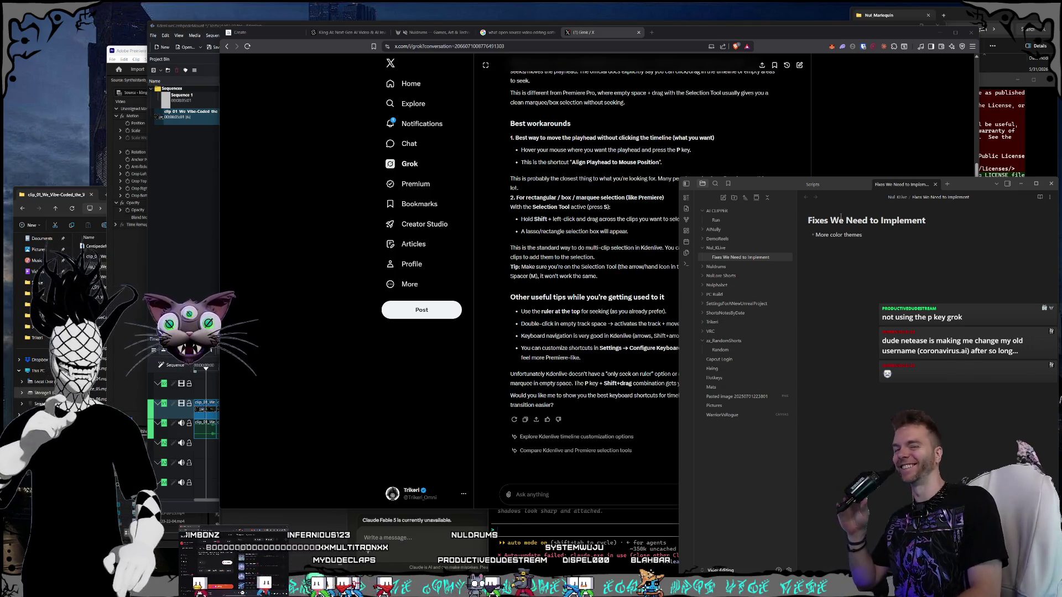
key("Return")
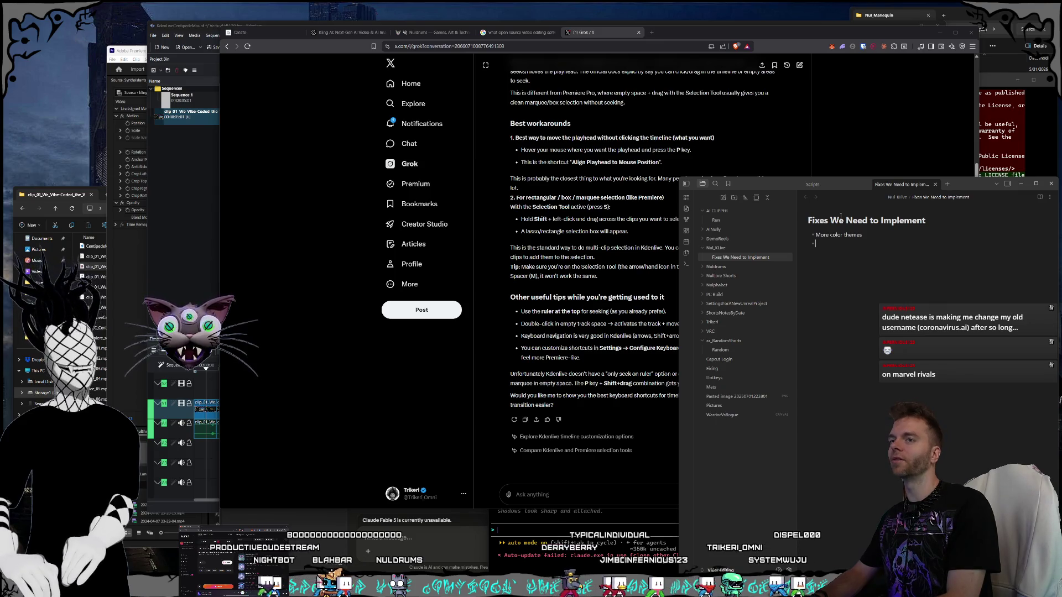
type("Fix the play head jumping when clicking in empty space with the selection tool")
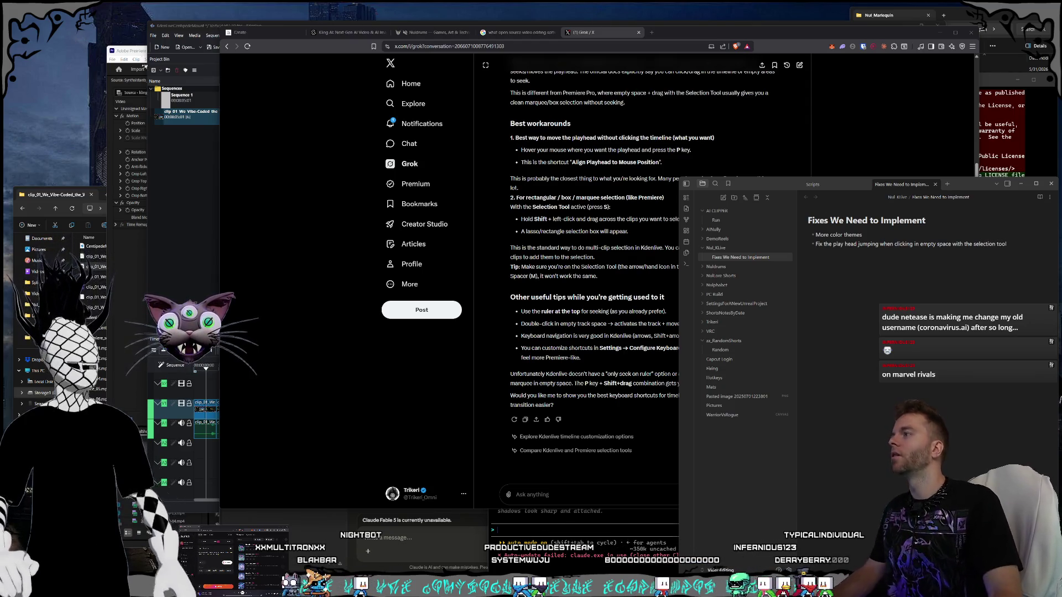
Step: Select the clip on Kdenlive's timeline, then an image-to-video clip in Premiere Pro for comparison
left_click(204, 30)
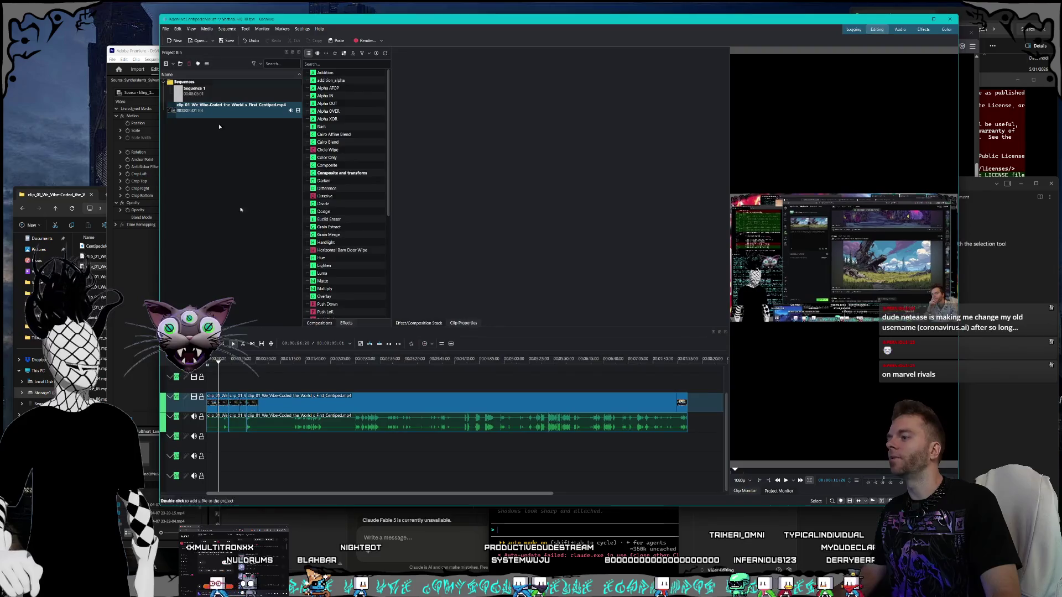
left_click(344, 405)
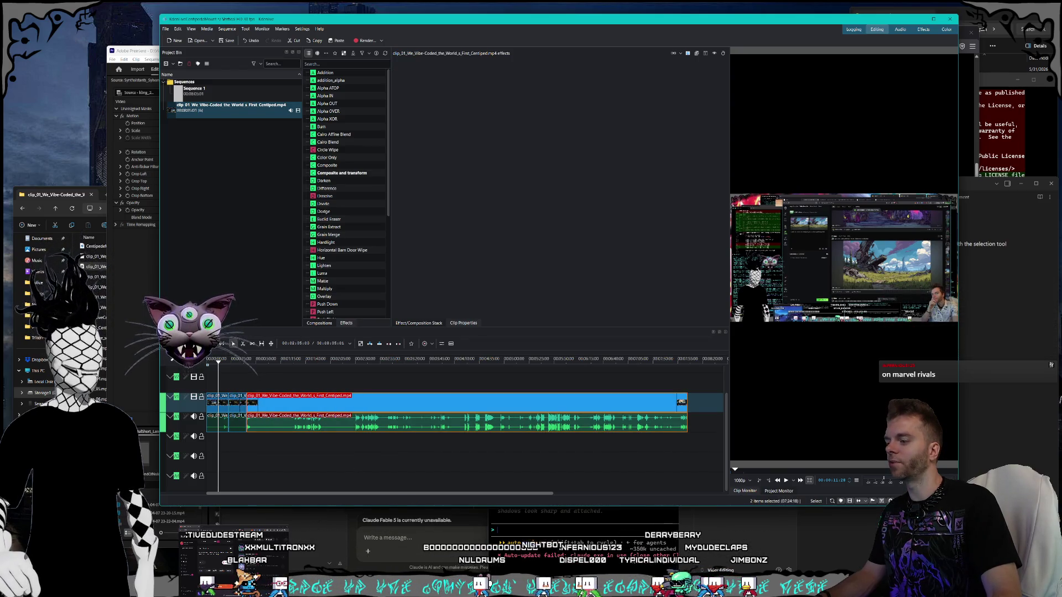
key("alt+Tab")
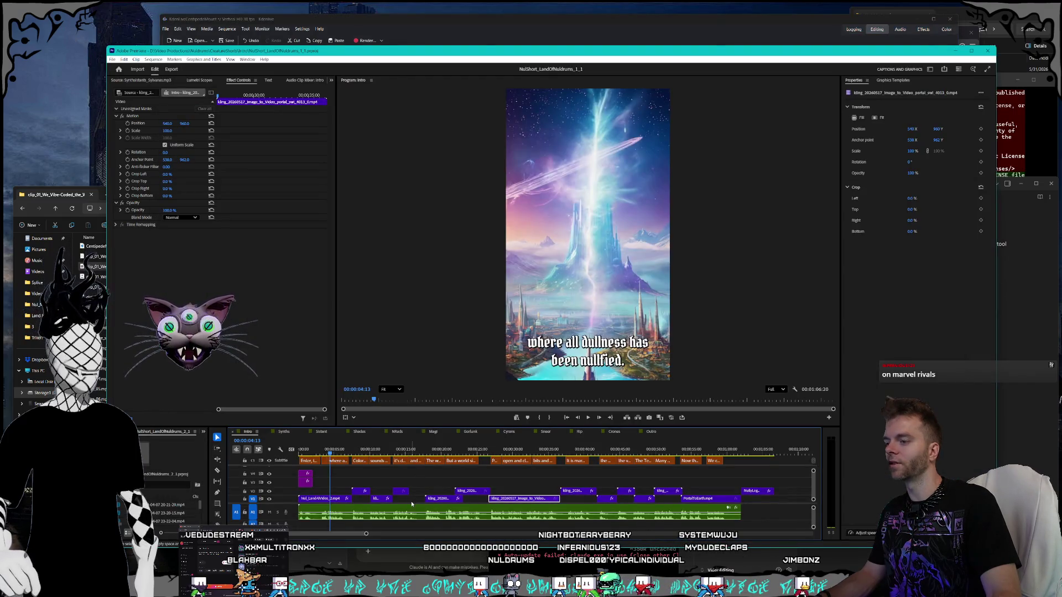
left_click(531, 499)
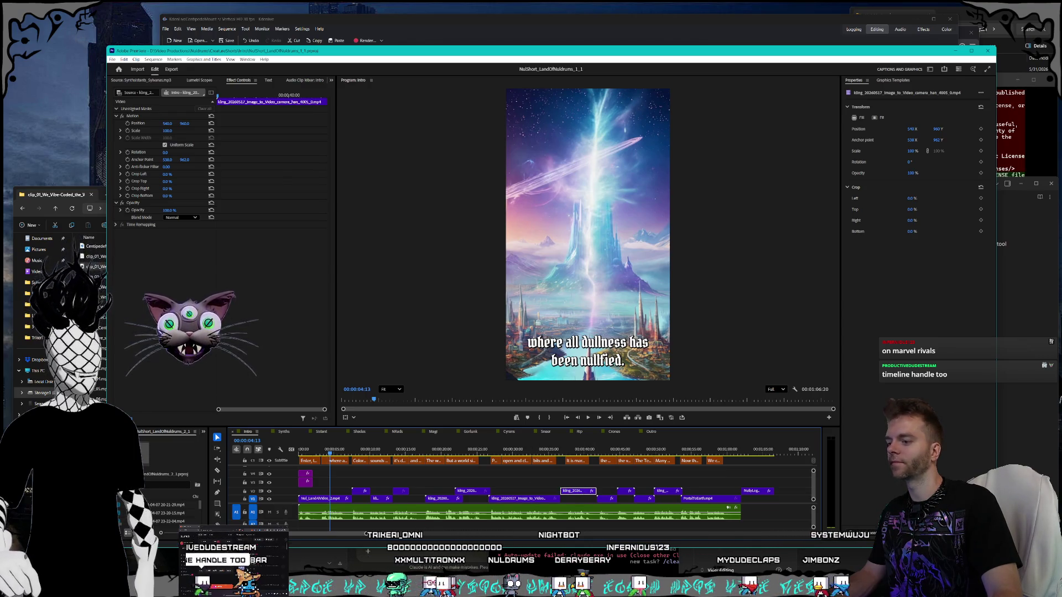
Step: Back in Kdenlive, move the playhead to about 04:34, then bring Premiere Pro forward
key("alt+Tab")
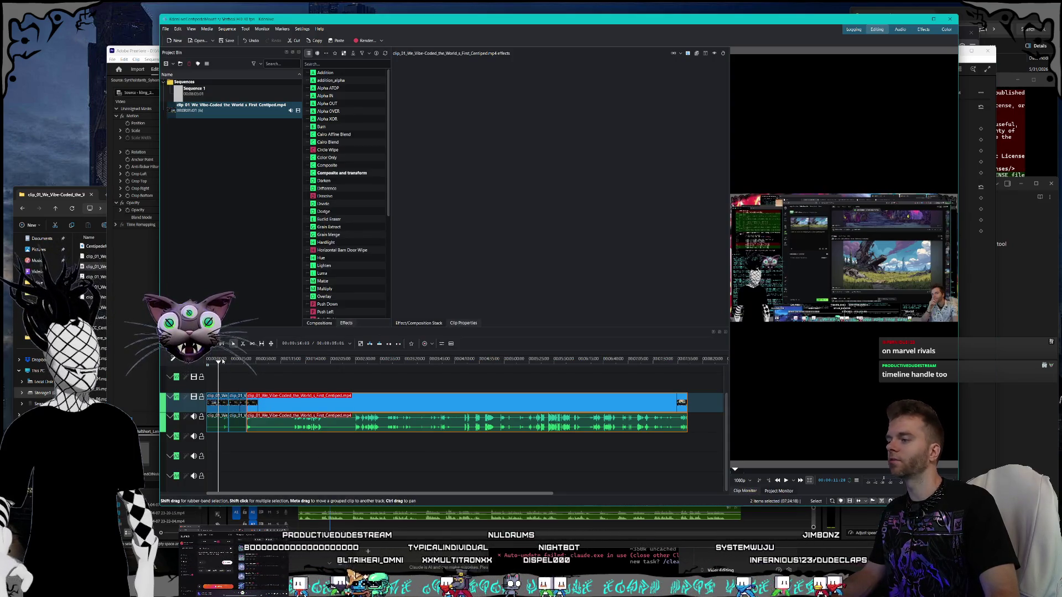
left_click(303, 381)
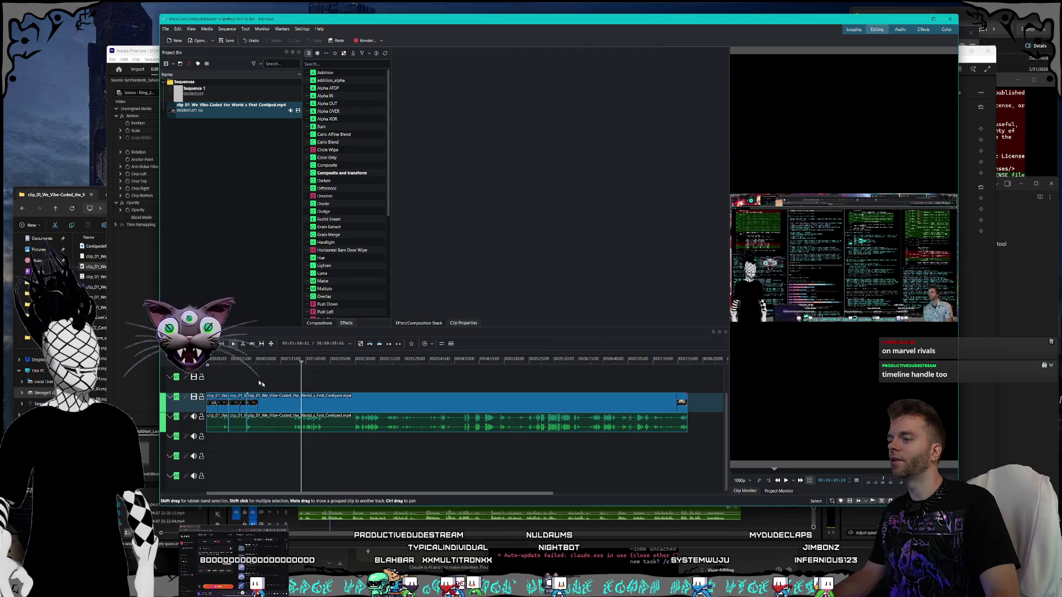
mouse_move(280, 385)
left_mouse_down()
mouse_move(346, 398)
mouse_move(339, 415)
mouse_move(308, 418)
mouse_move(243, 382)
mouse_move(228, 365)
mouse_move(238, 363)
left_mouse_up()
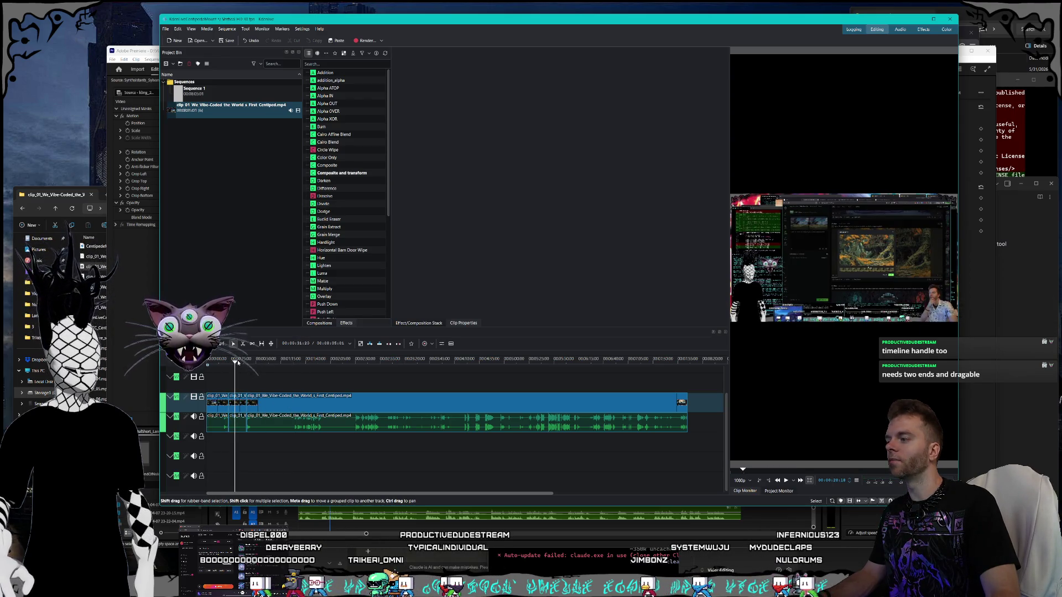
left_click(502, 383)
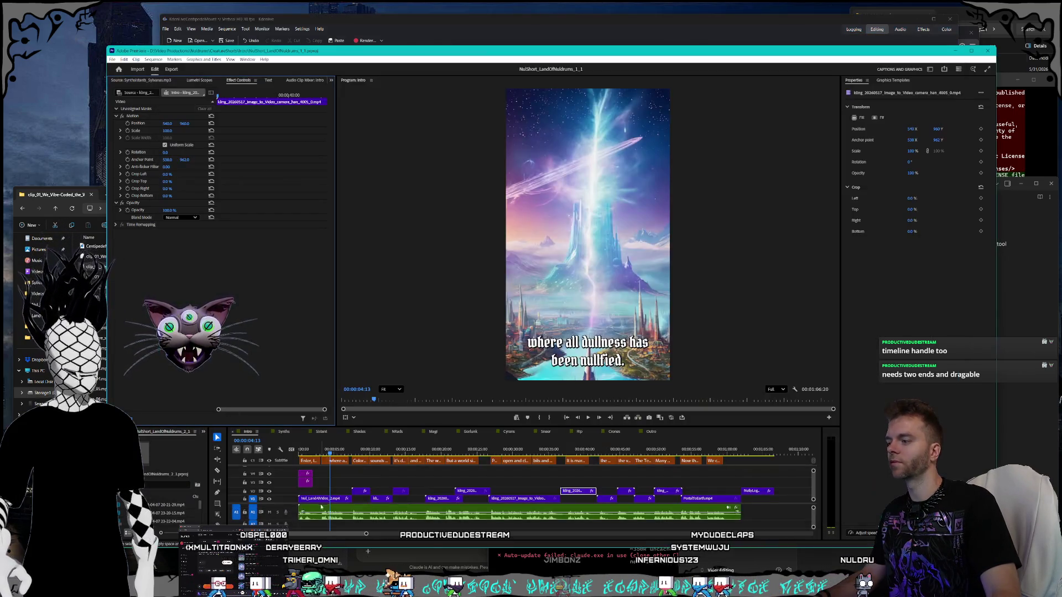
left_click(322, 535)
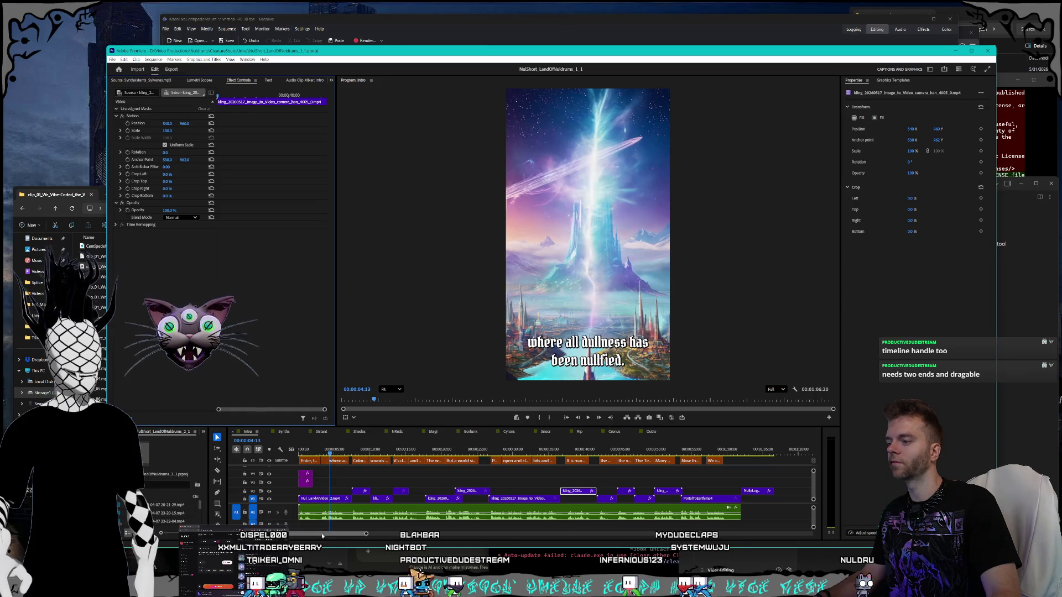
Step: Scrub back to the 'a curious world' caption at 00:00:03:11 and zoom the timeline out
left_click(332, 451)
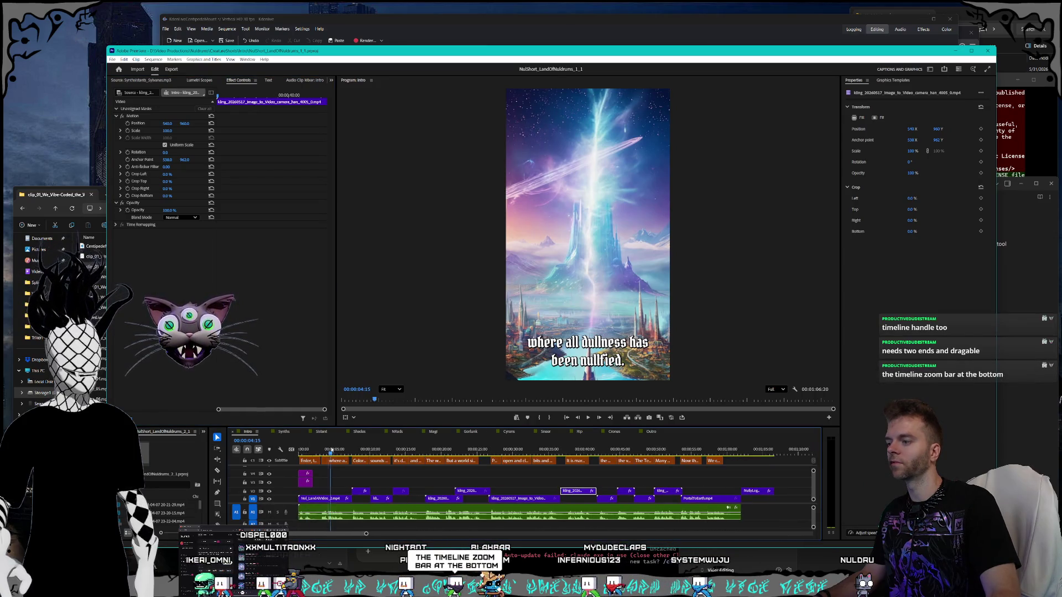
left_click_drag(332, 450, 324, 449)
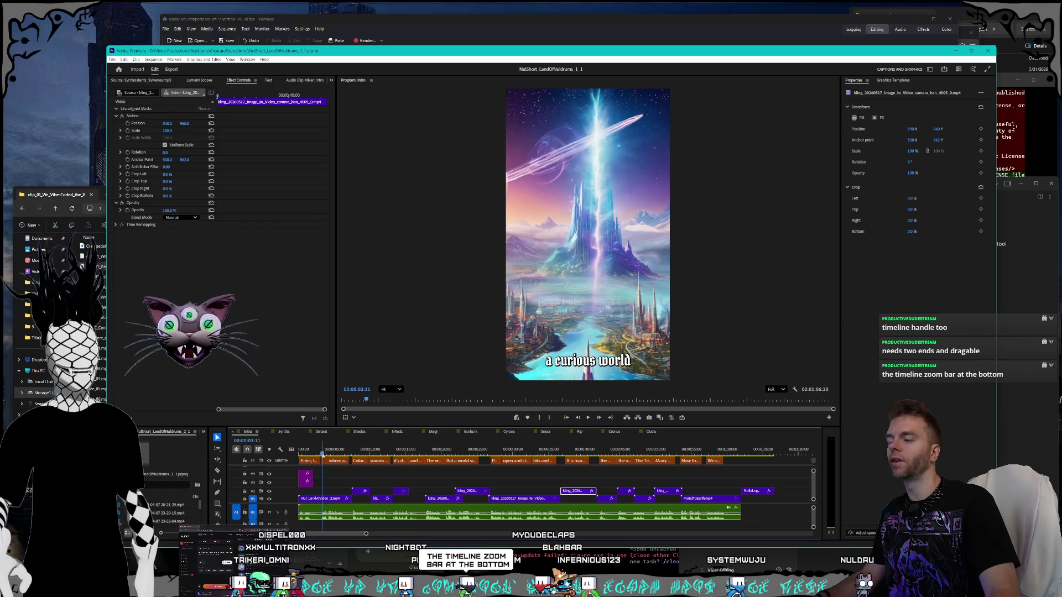
mouse_move(366, 534)
left_mouse_down()
mouse_move(581, 529)
mouse_move(356, 531)
mouse_move(397, 534)
mouse_move(384, 534)
left_mouse_up()
scroll(359, 534, "down", 3)
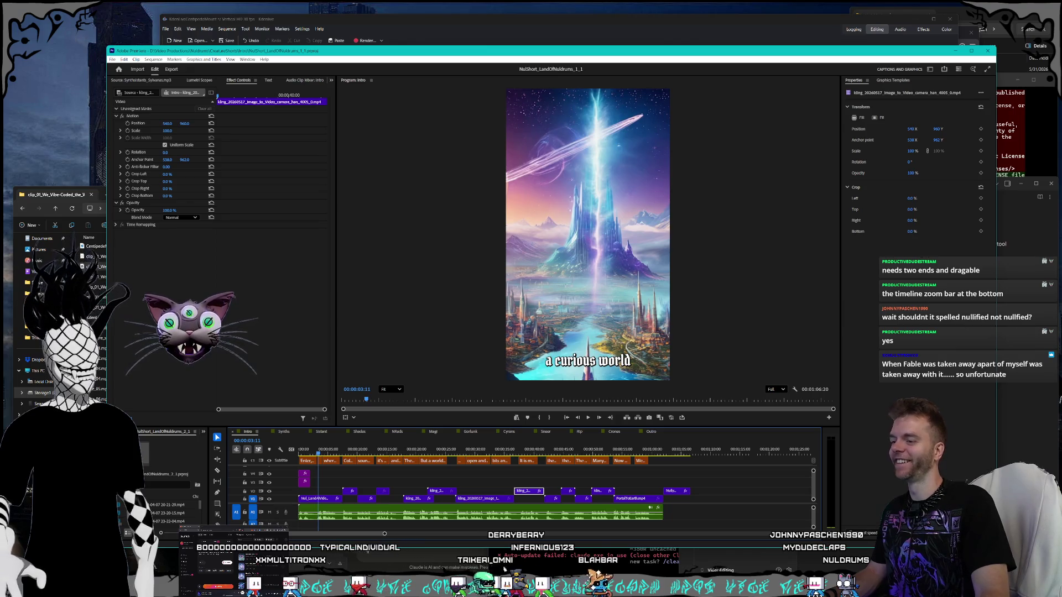
key("alt+Tab")
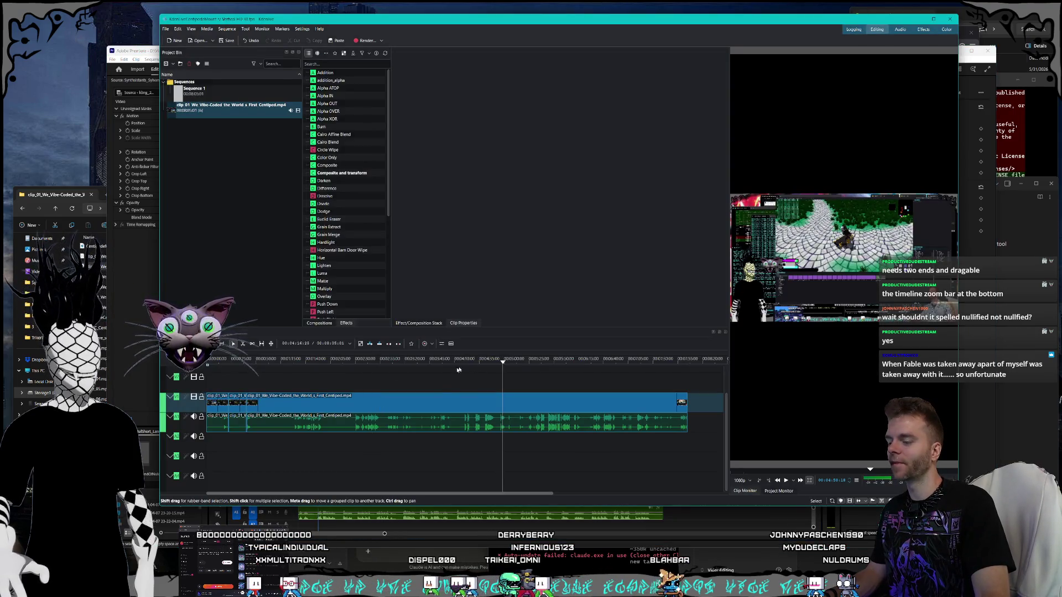
Step: Zoom Kdenlive's timeline to a later stretch, move the playhead earlier, and select the long clip with audio
left_click_drag(553, 493, 483, 495)
mouse_move(207, 494)
left_mouse_down()
mouse_move(667, 496)
mouse_move(516, 499)
mouse_move(604, 500)
mouse_move(541, 500)
left_mouse_up()
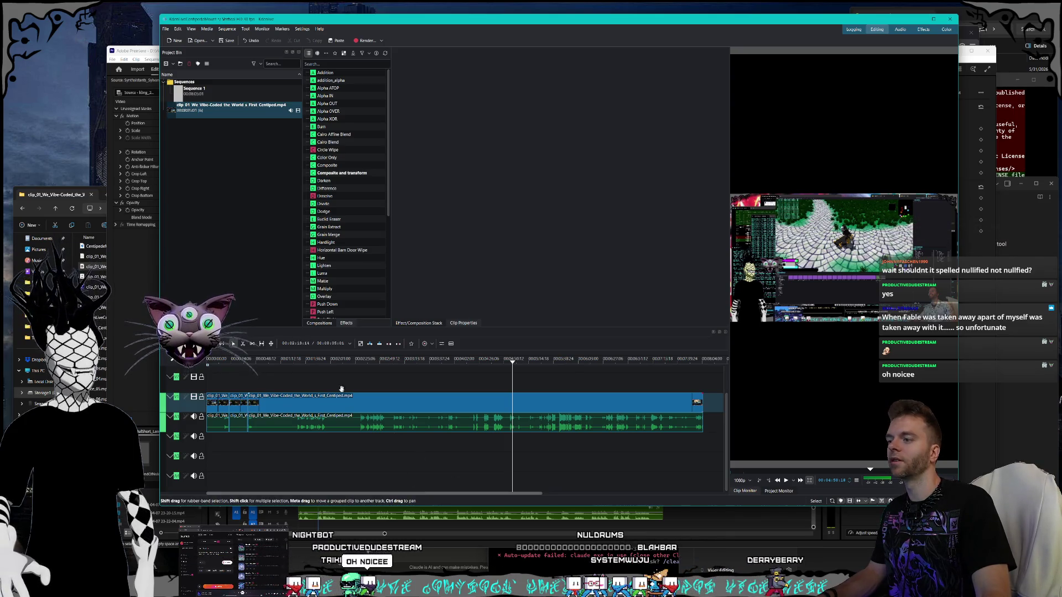
left_click(292, 382)
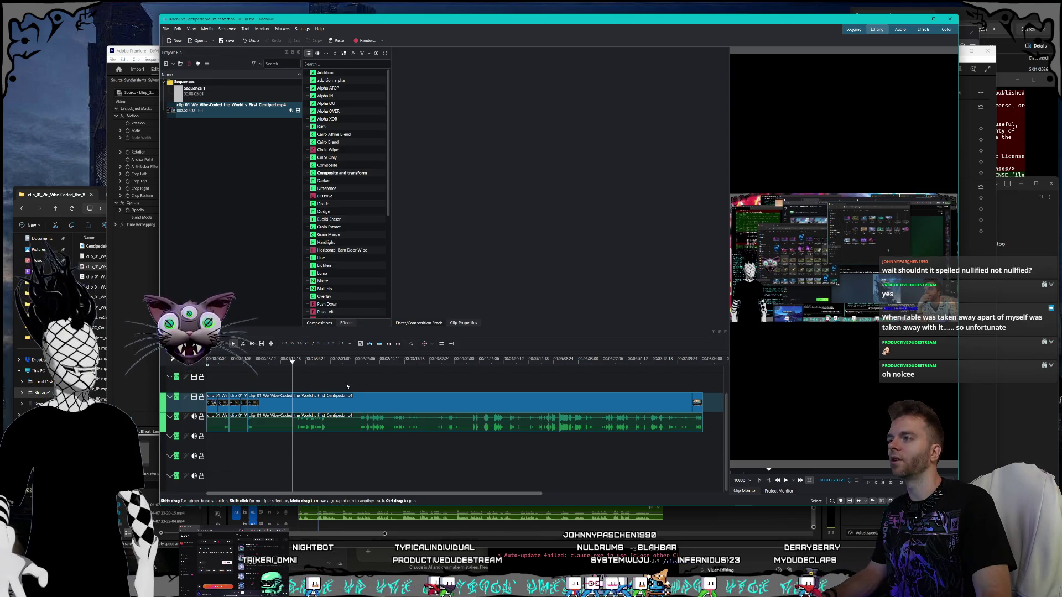
left_click(354, 405)
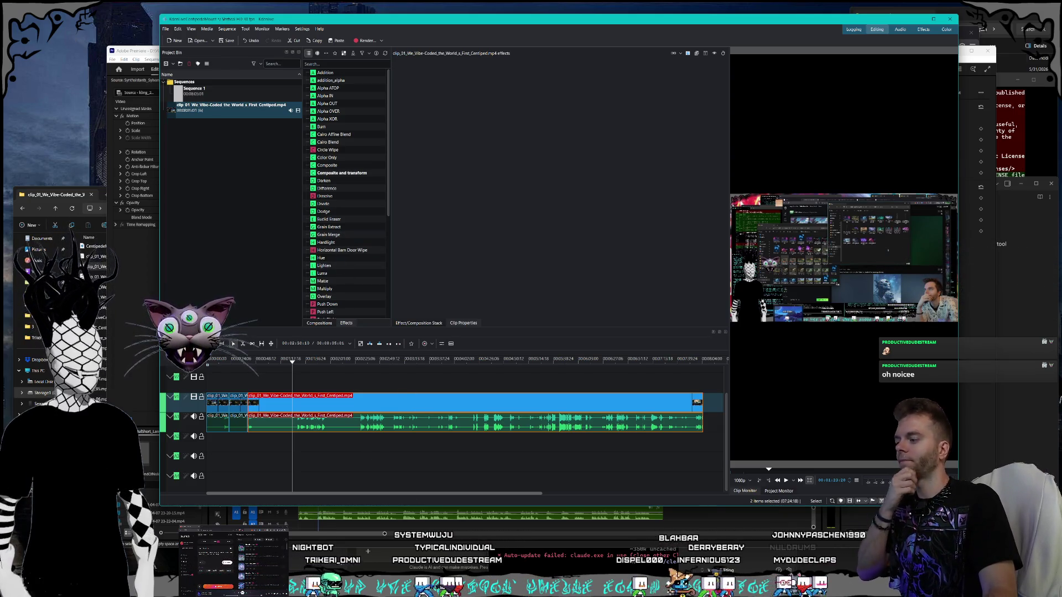
key("alt+Tab")
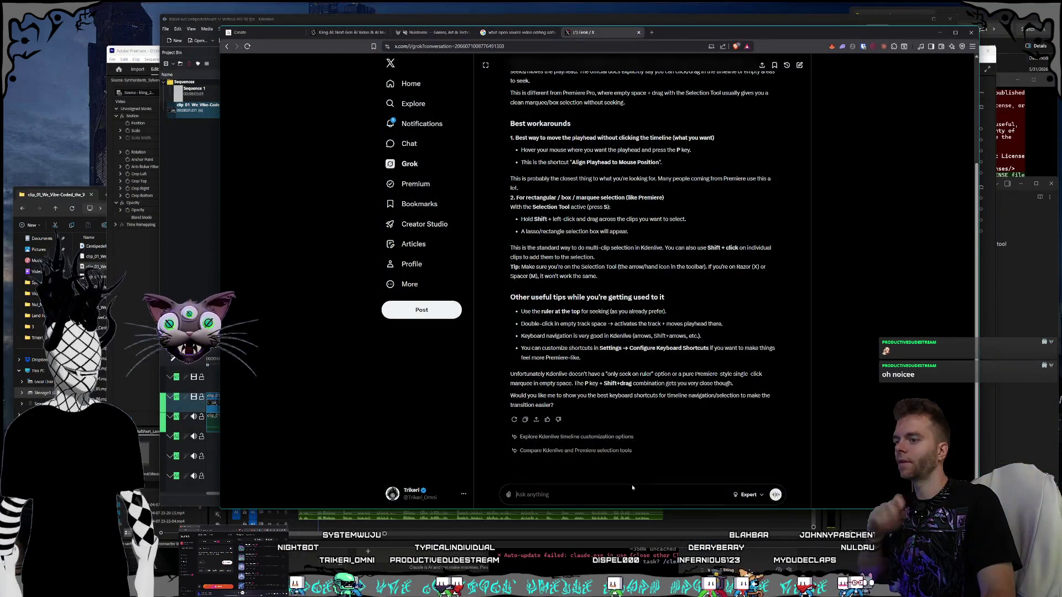
Step: Ask Grok 'where do i go to change the xy position of a clip', then return to Premiere Pro
type("where ")
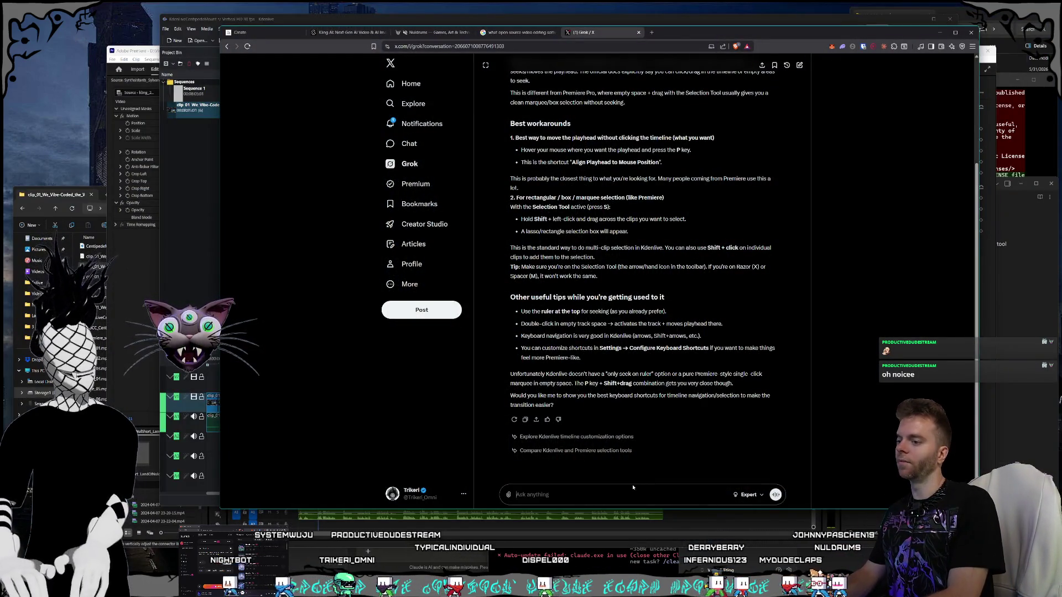
type("do i go")
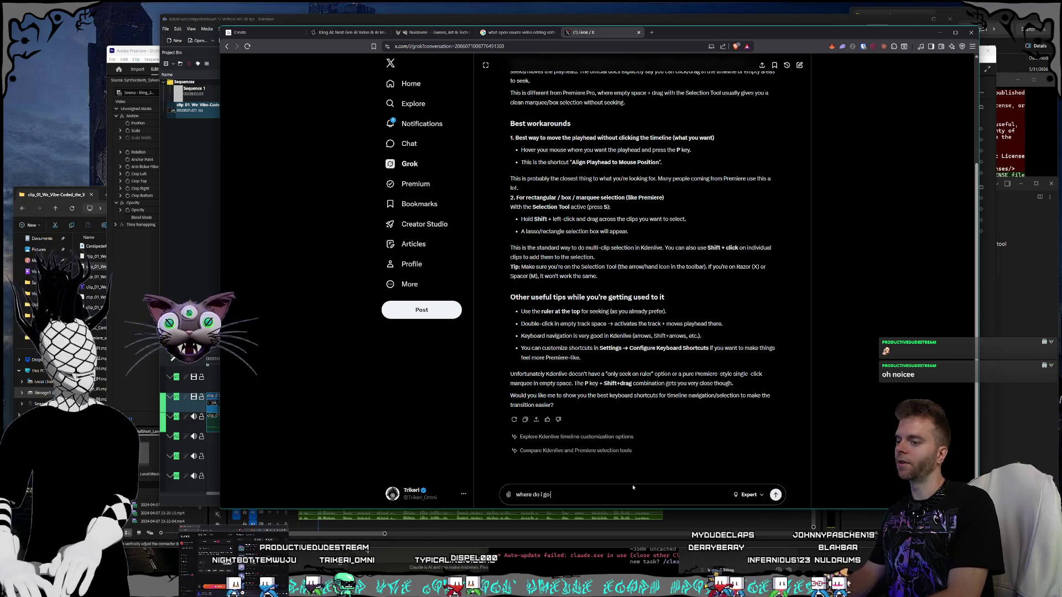
type(" to change the s")
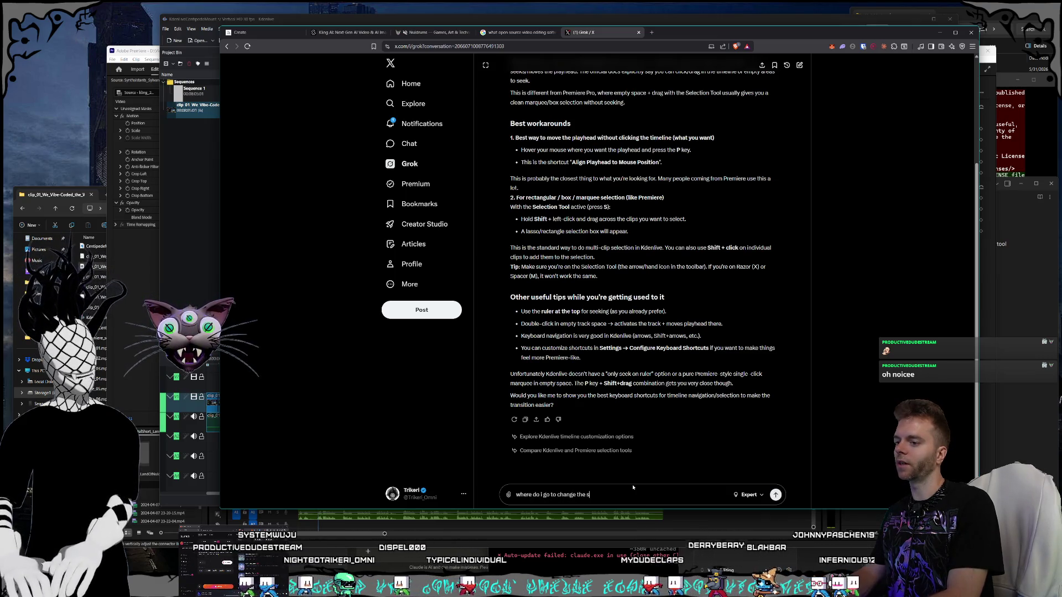
key("BackSpace")
type("xy position")
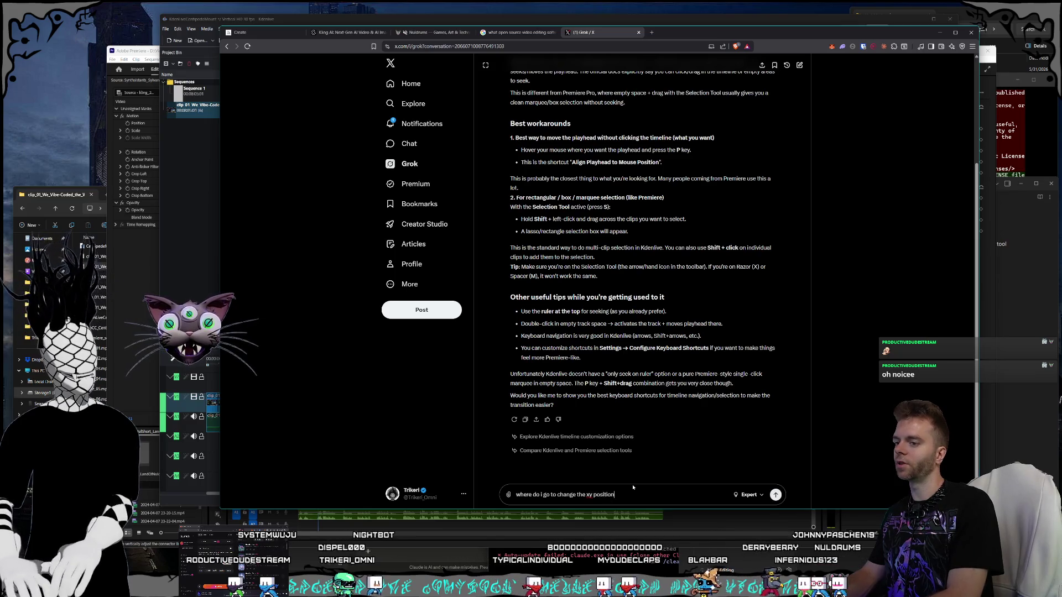
type(" of a clip")
key("Return")
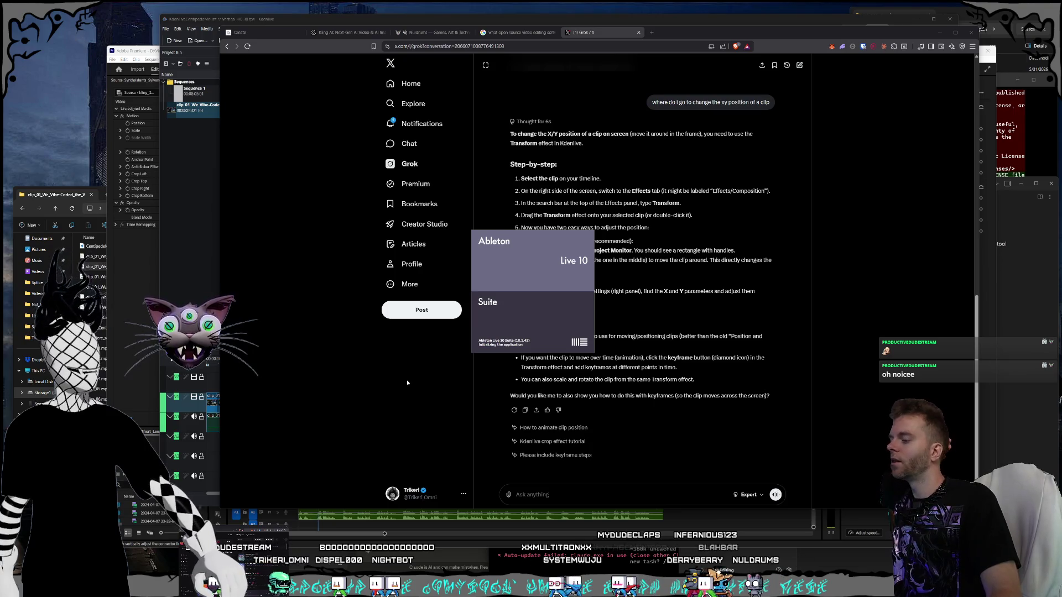
left_click(292, 535)
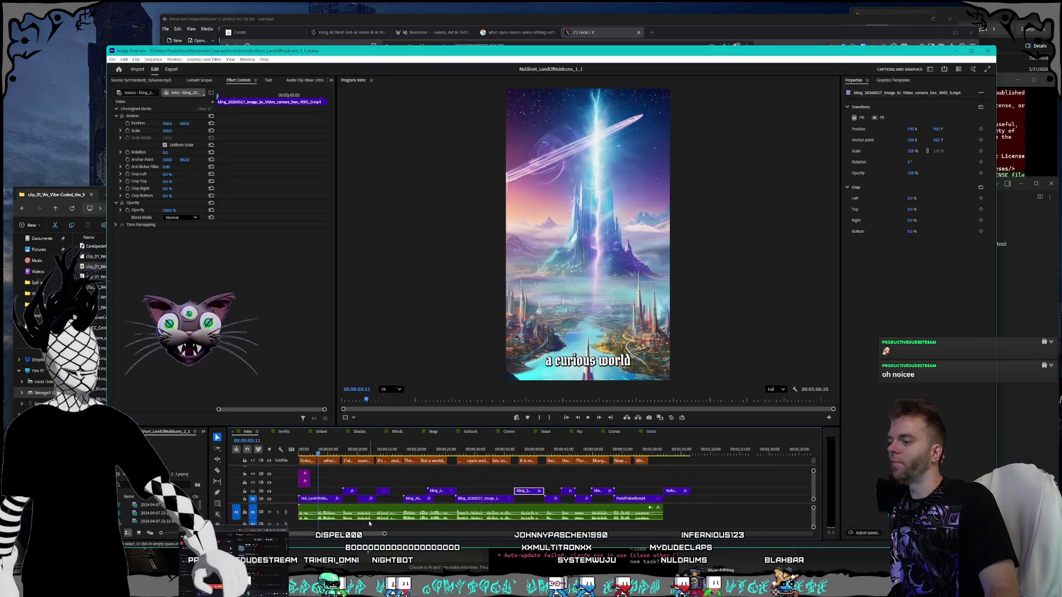
Step: Select the A1 audio clip, zoom out, and drag the monitor divider up to enlarge the timeline
left_click(408, 518)
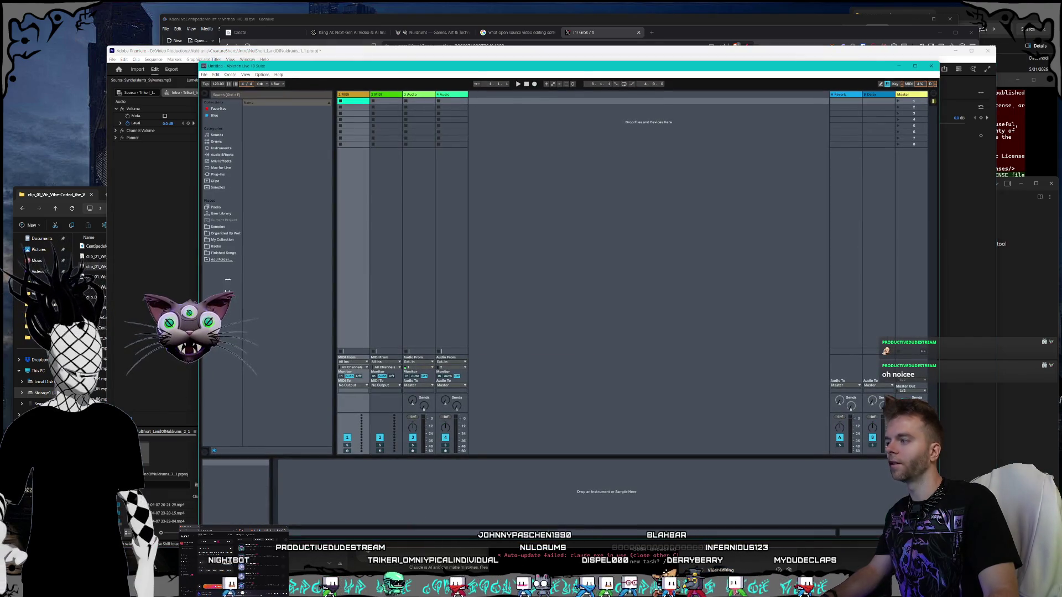
left_click(187, 105)
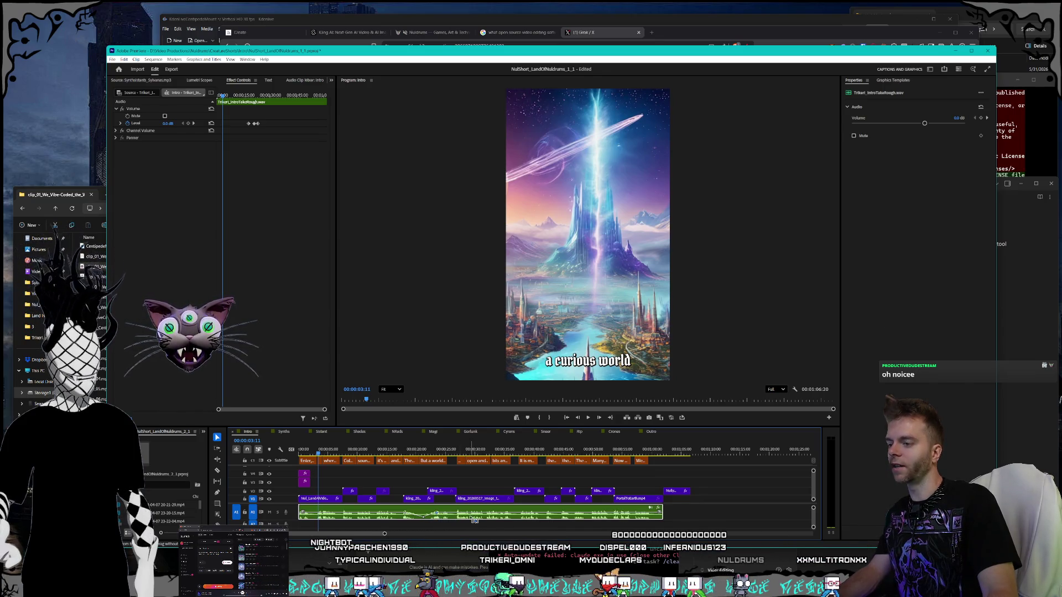
scroll(474, 520, "down", 4)
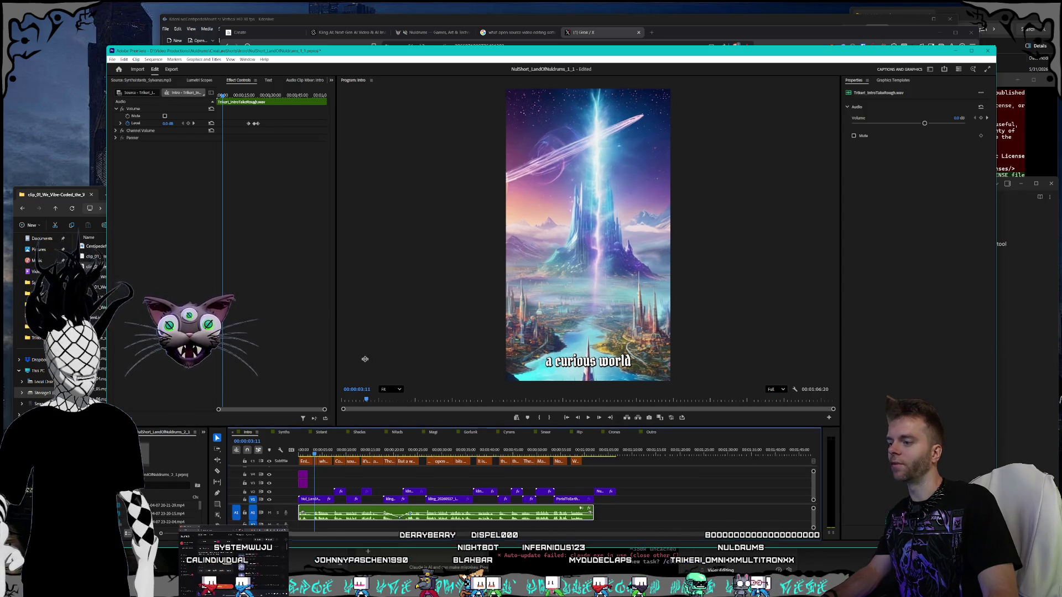
left_click_drag(365, 359, 365, 359)
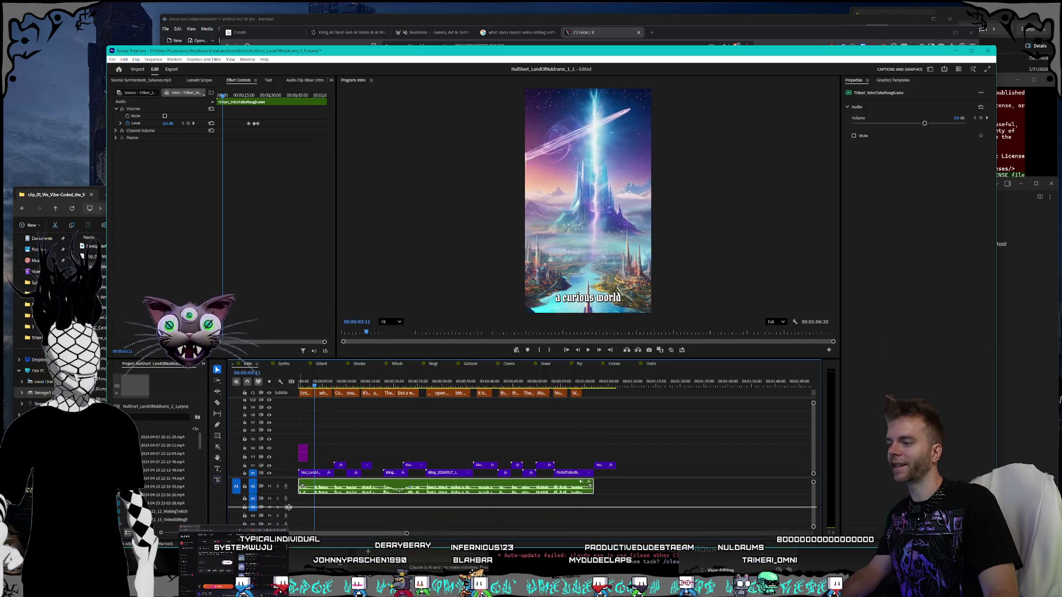
Step: Expand track A1 and pull the dipped volume keyframes near 23 seconds back up
left_click_drag(289, 507, 288, 518)
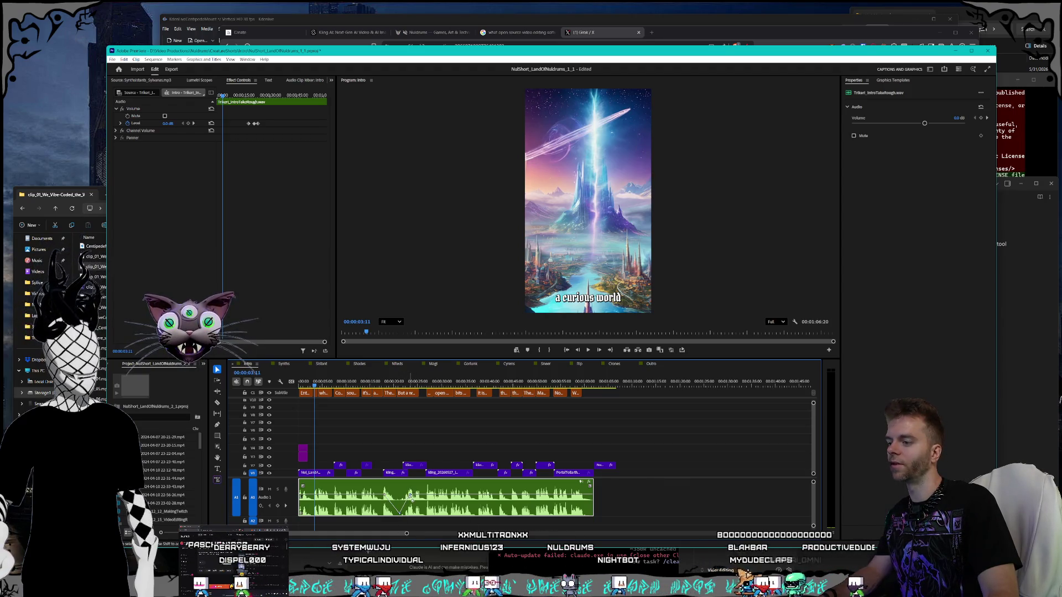
left_click_drag(410, 496, 413, 492)
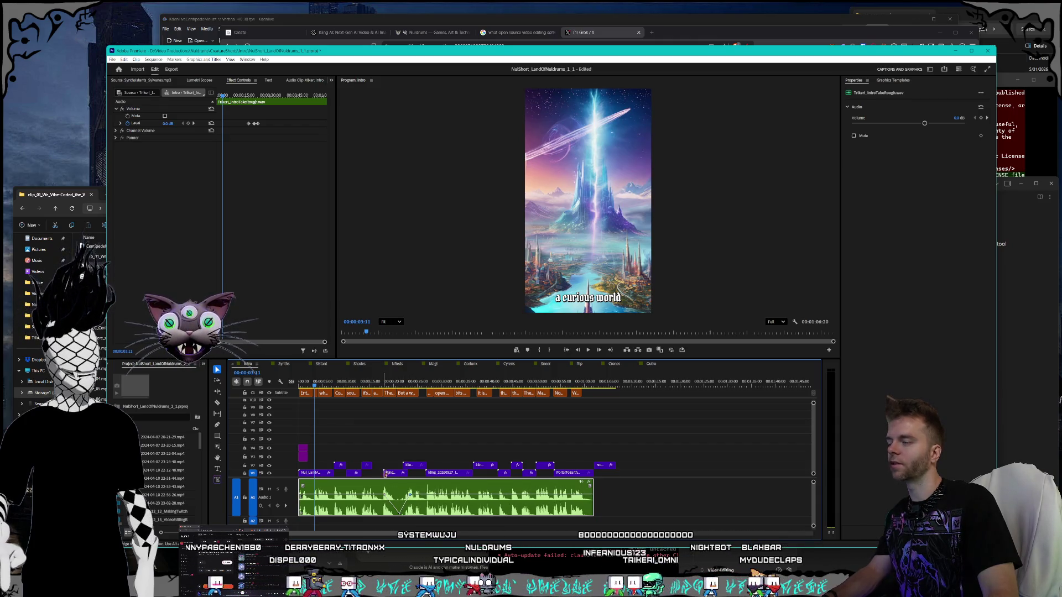
left_click(193, 123)
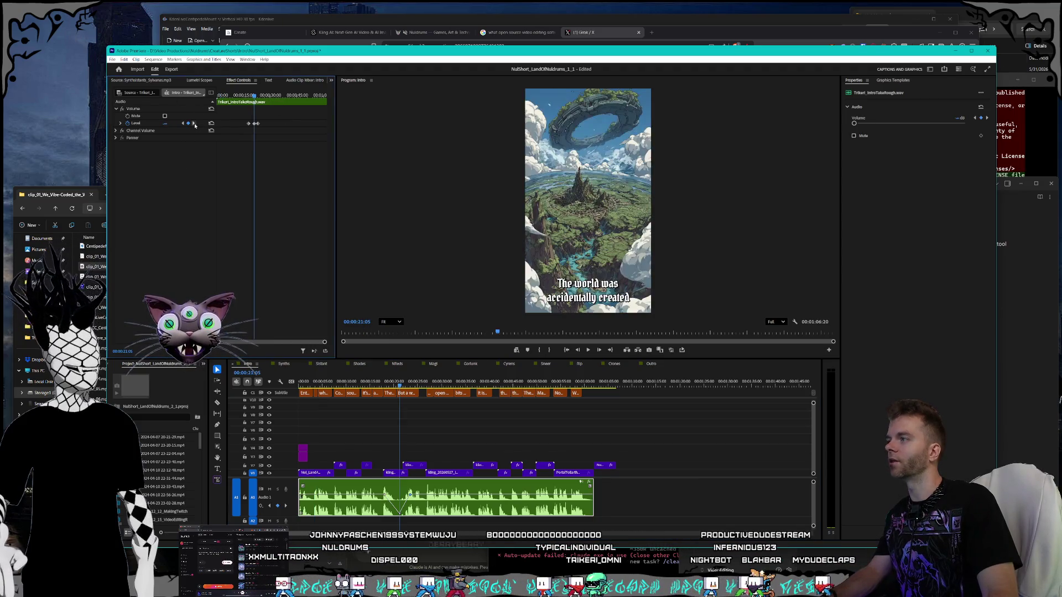
left_click(194, 123)
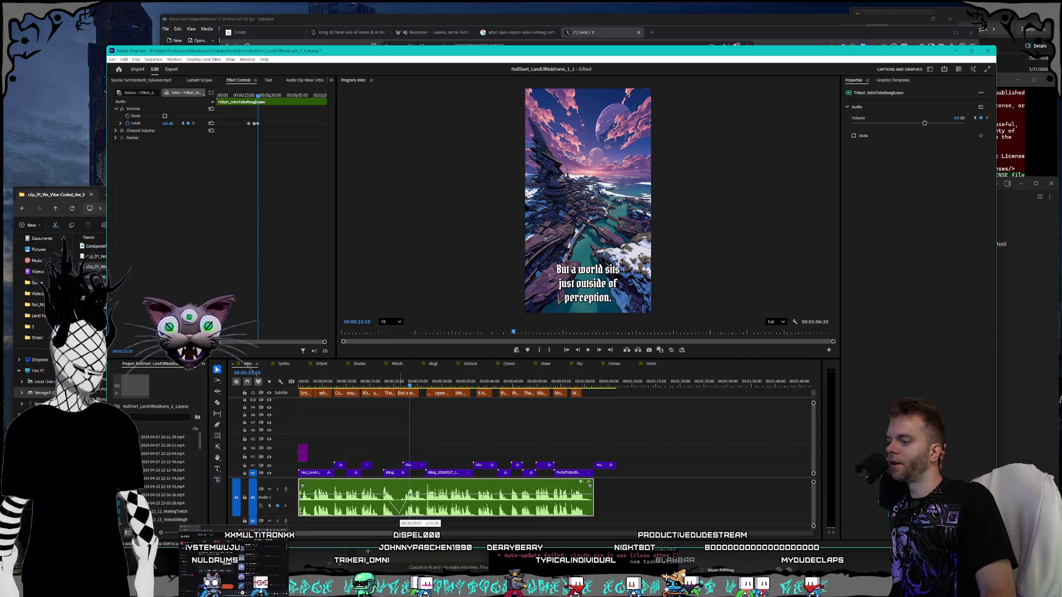
left_click_drag(402, 518, 399, 501)
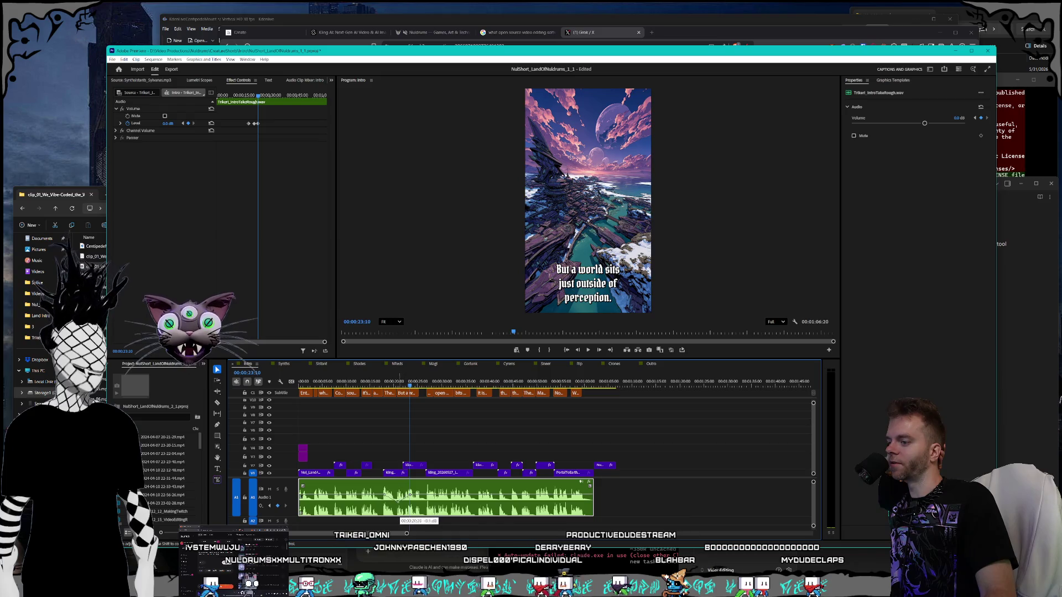
Step: Remove the middle volume keyframes from the A1 clip's rubber band
right_click(396, 505)
key("Escape")
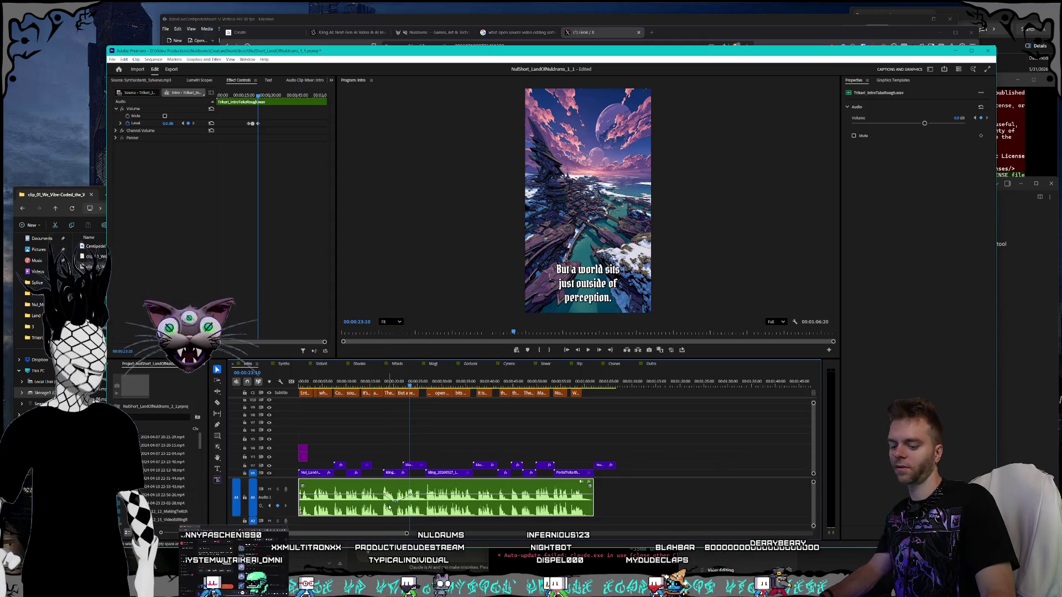
left_click_drag(391, 505, 410, 497)
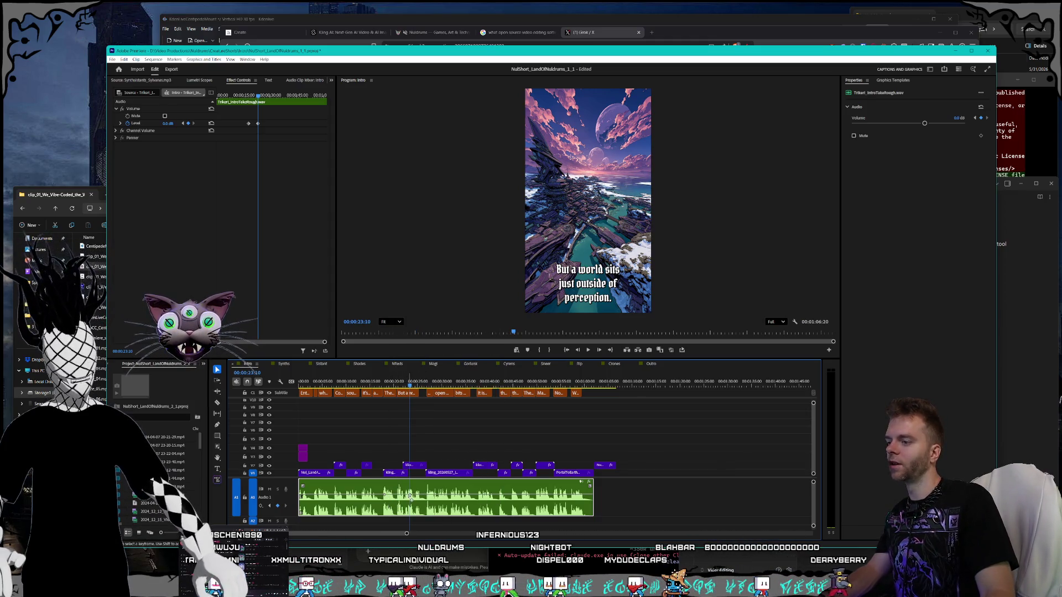
left_click_drag(410, 496, 391, 493)
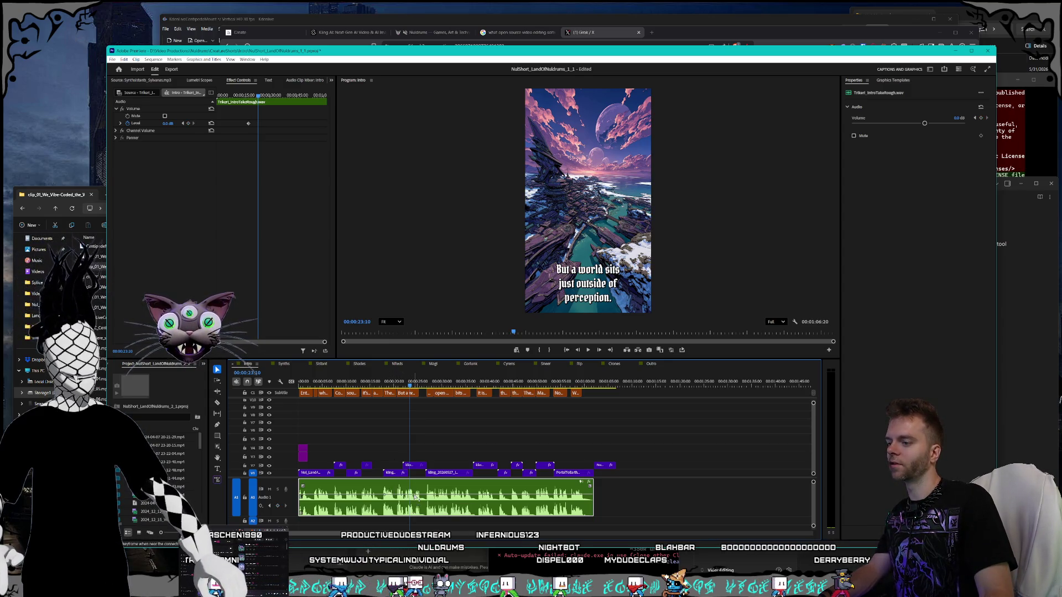
Step: Add a volume keyframe near 23 seconds, dip it, then raise it back to 0.0 dB
left_click(404, 497, "ctrl")
left_click_drag(401, 496, 399, 515)
right_click(399, 515)
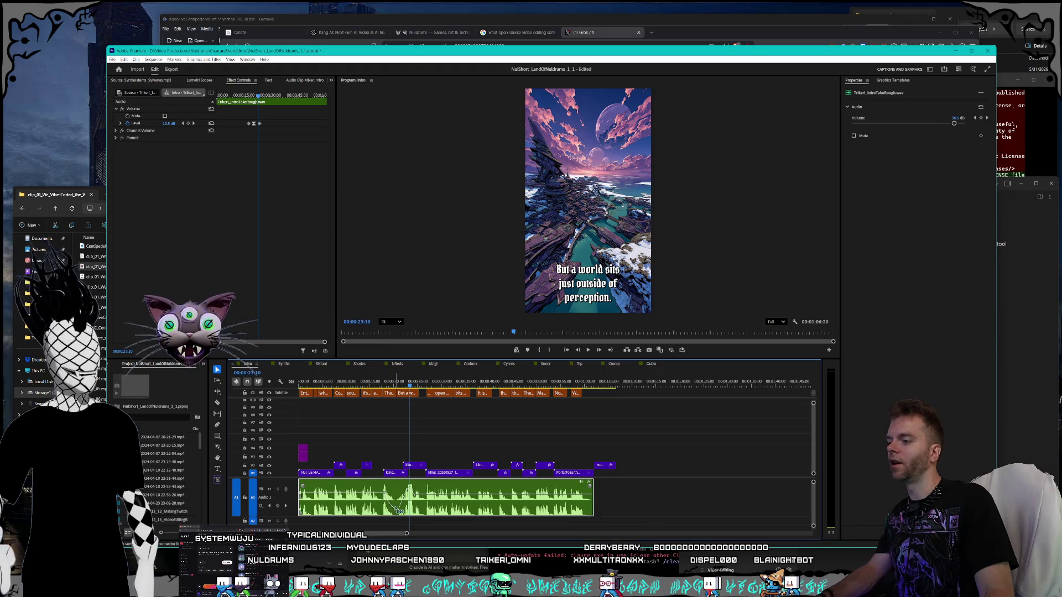
left_click_drag(404, 515, 403, 494)
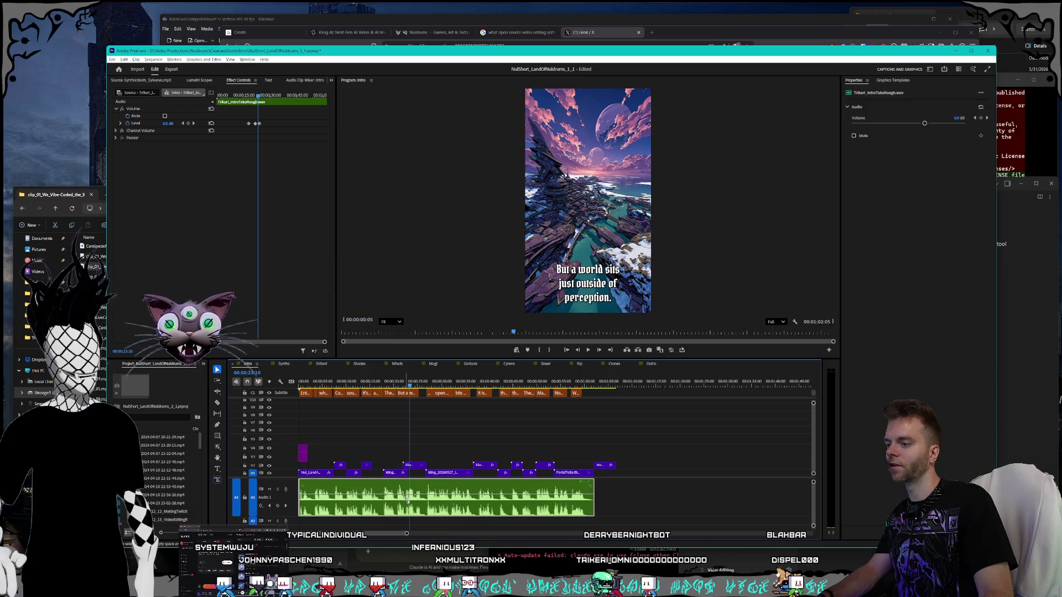
key("ctrl+shift+a")
left_click(414, 497)
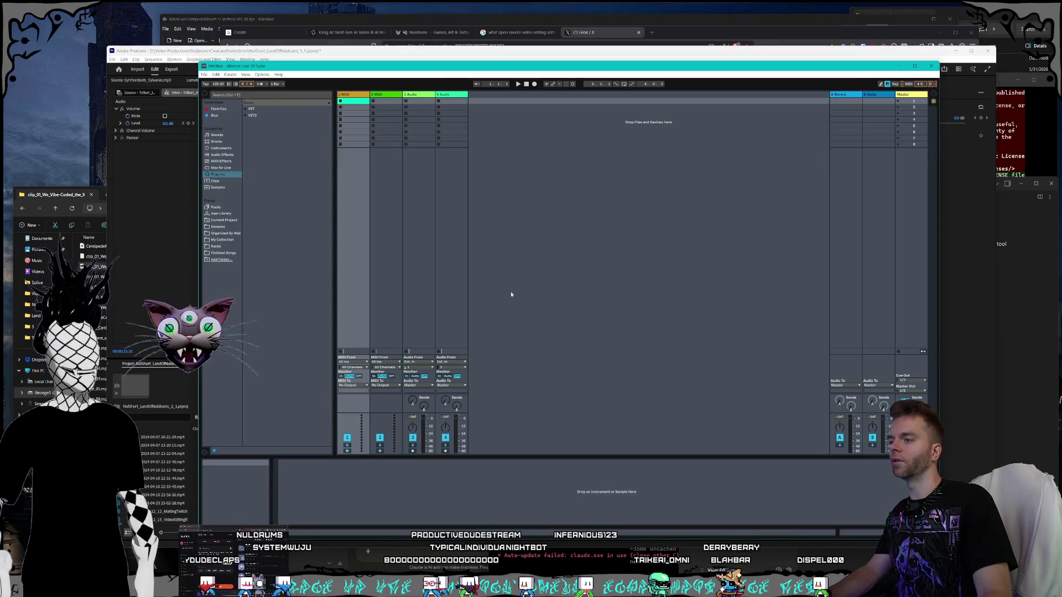
Step: In Arrangement view, load a Glue Compressor from Audio Effects onto track 3
key("Tab")
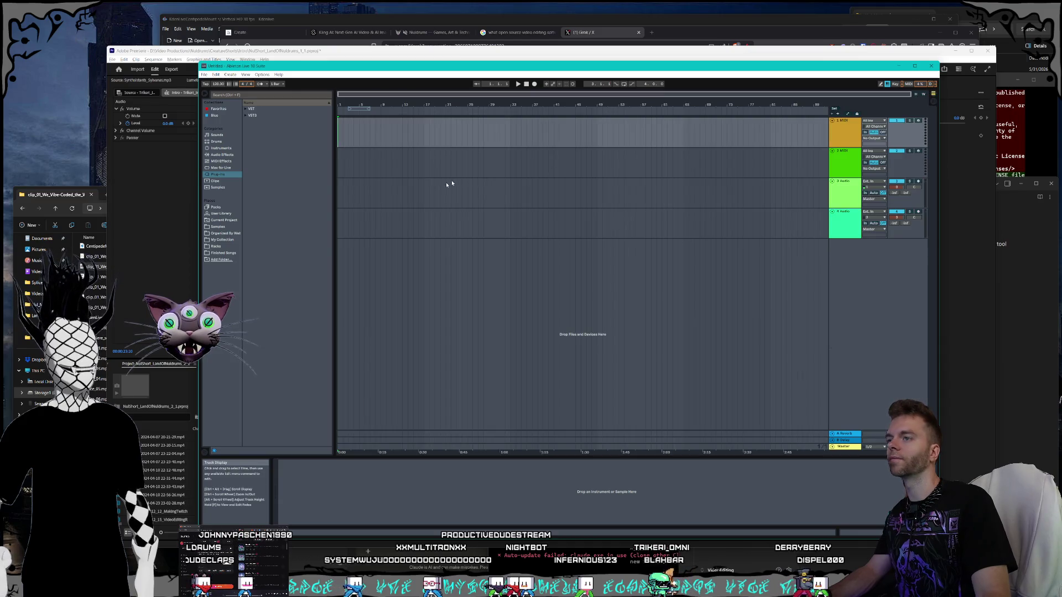
left_click(446, 188)
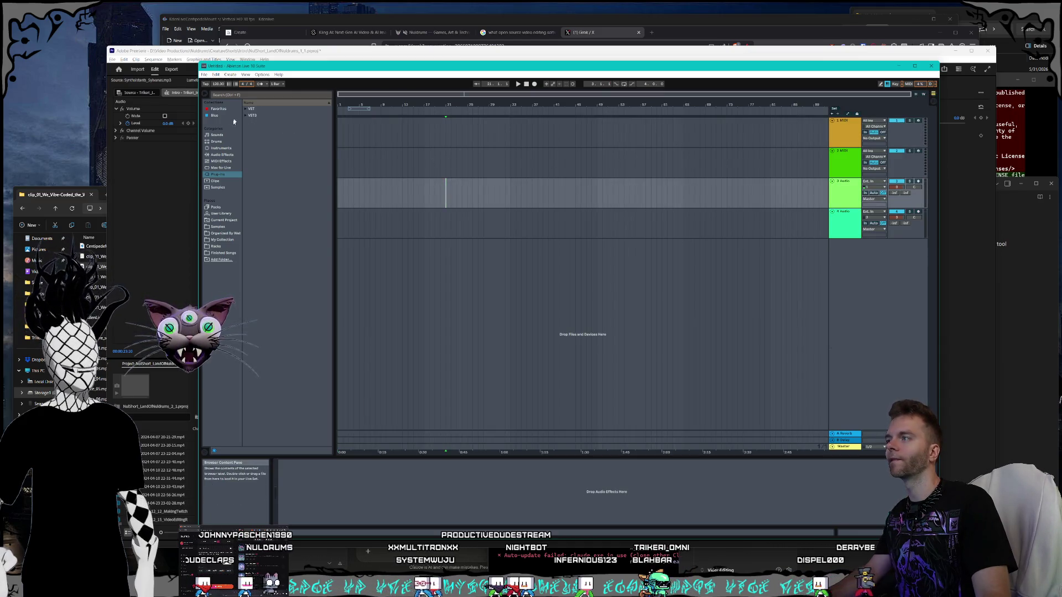
left_click(223, 156)
double_click(262, 252)
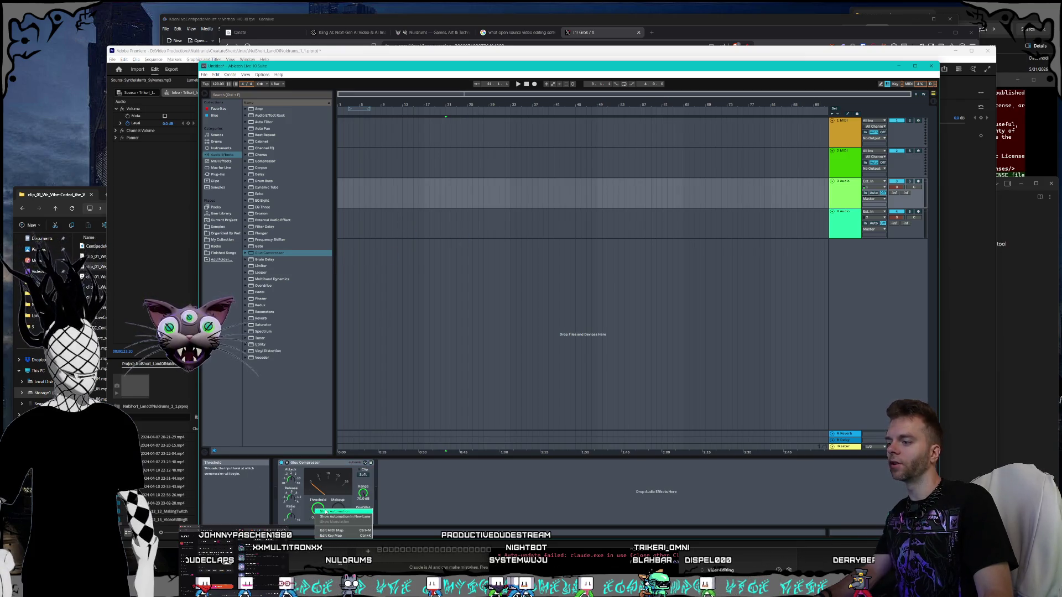
Step: Show the Glue Compressor Threshold automation lane on a shortened track 3 and add a breakpoint
key("a")
left_click(395, 199)
key("alt+minus")
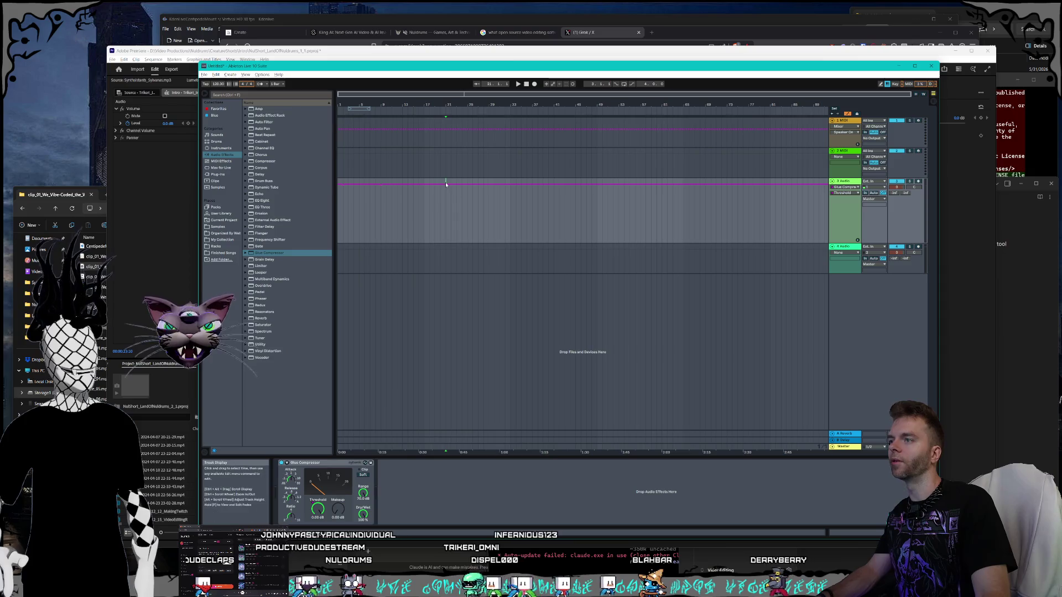
left_click(380, 185)
Step: Shape the Threshold envelope into curved dips, with a gradual first drop and a second dip
mouse_move(380, 187)
left_mouse_down()
mouse_move(391, 242)
mouse_move(425, 244)
mouse_move(425, 182)
mouse_move(425, 195)
left_mouse_up()
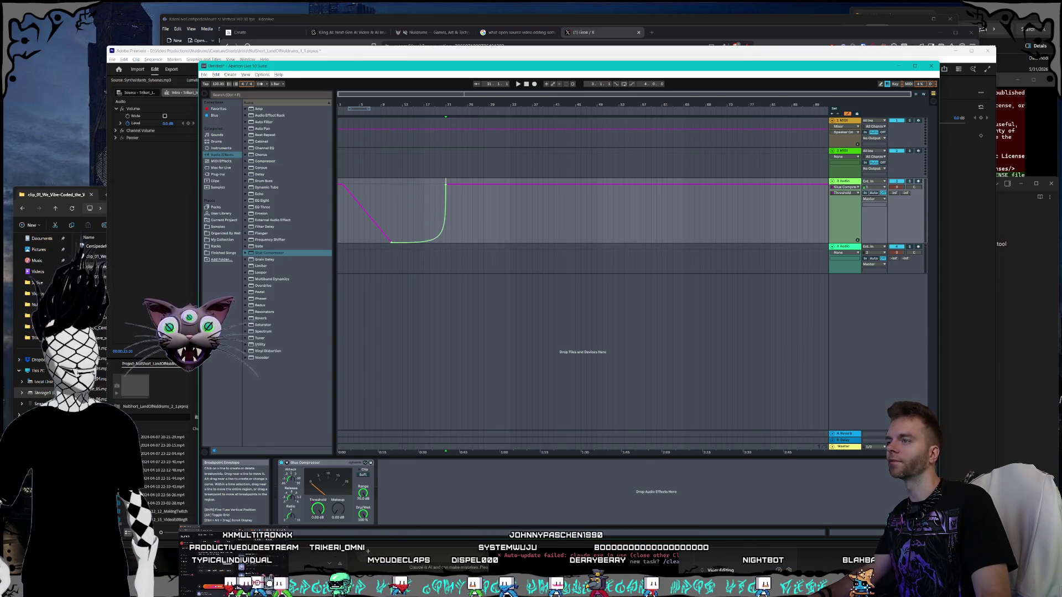
left_click_drag(424, 185, 425, 195)
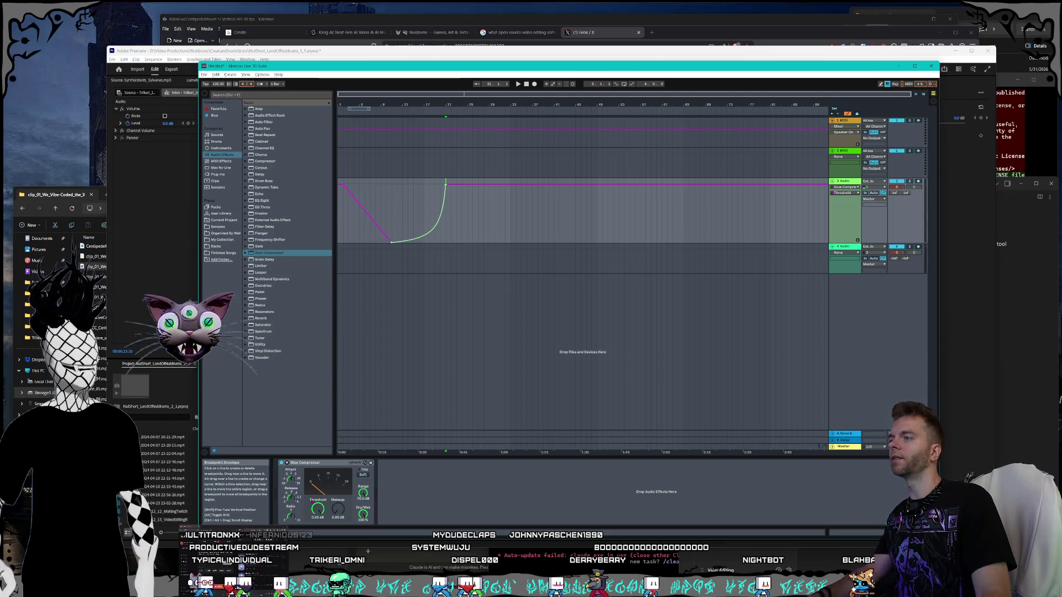
left_click_drag(366, 212, 366, 197)
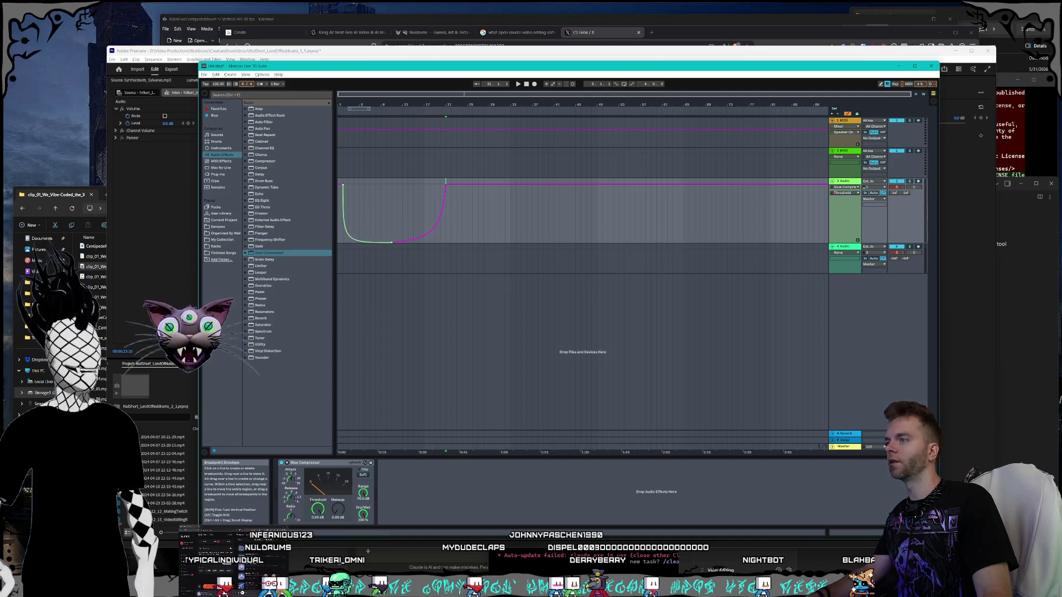
mouse_move(365, 232)
left_mouse_down()
mouse_move(365, 211)
mouse_move(421, 233)
mouse_move(421, 205)
left_mouse_up()
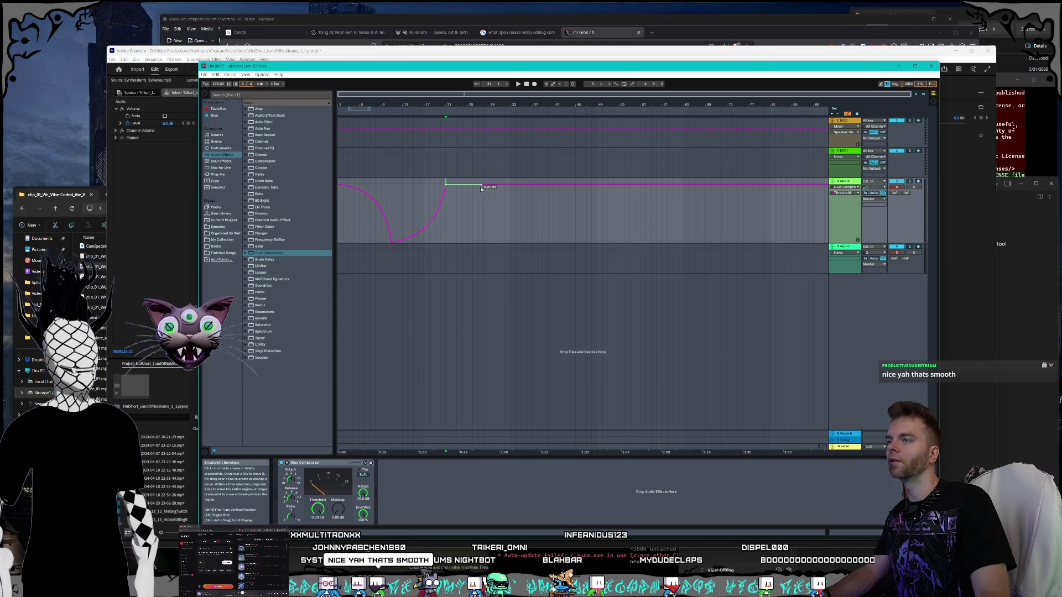
mouse_move(493, 199)
left_mouse_down()
mouse_move(526, 237)
mouse_move(598, 237)
mouse_move(636, 221)
mouse_move(657, 191)
left_mouse_up()
Step: Try stepped Threshold drawing, then raise a breakpoint to about -32.8 dB
key("b")
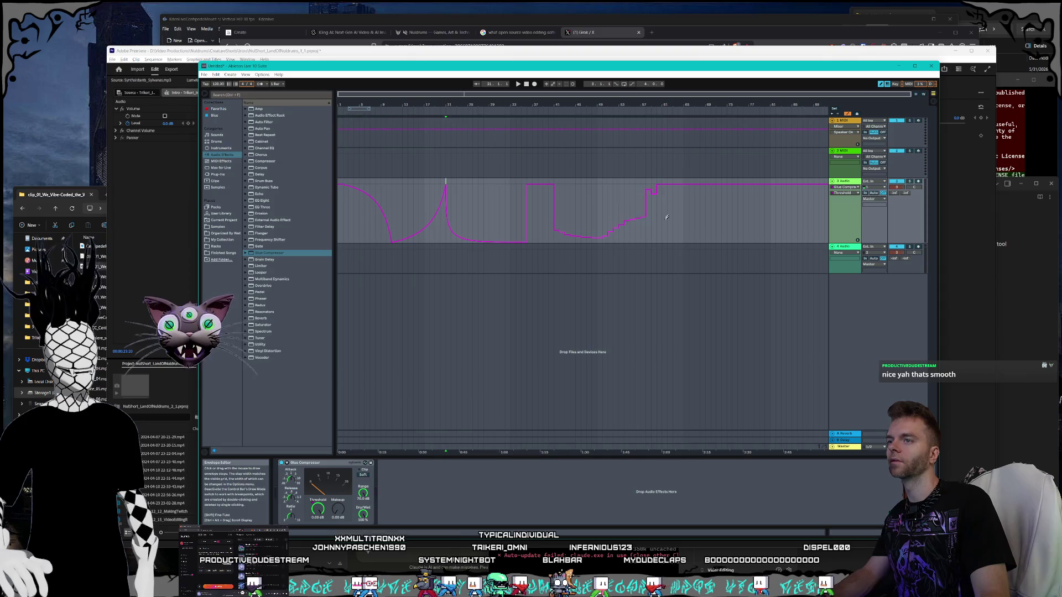
key("b")
left_click_drag(560, 230, 592, 230)
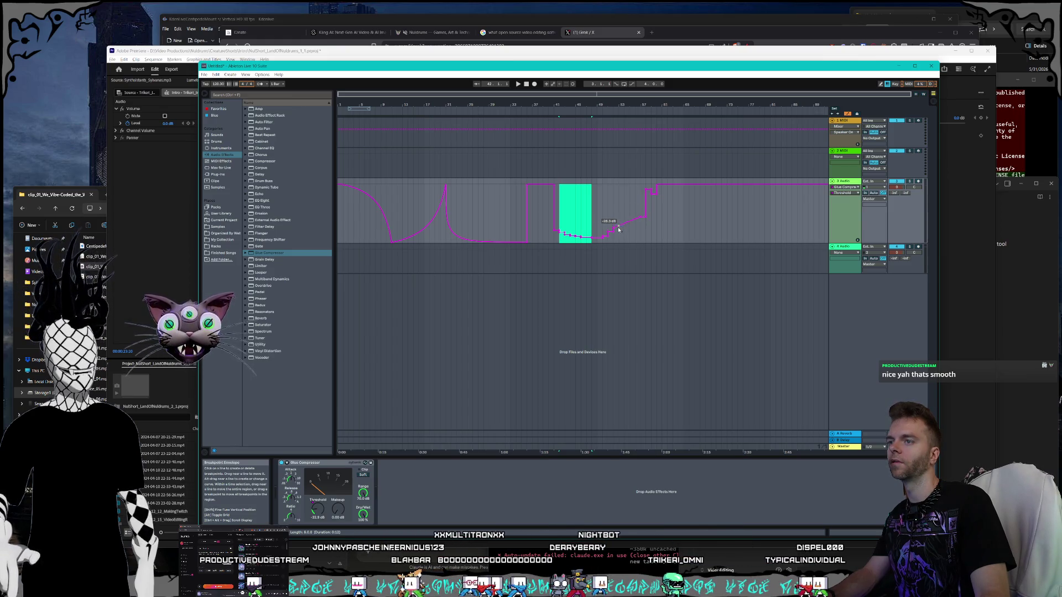
left_click(590, 238)
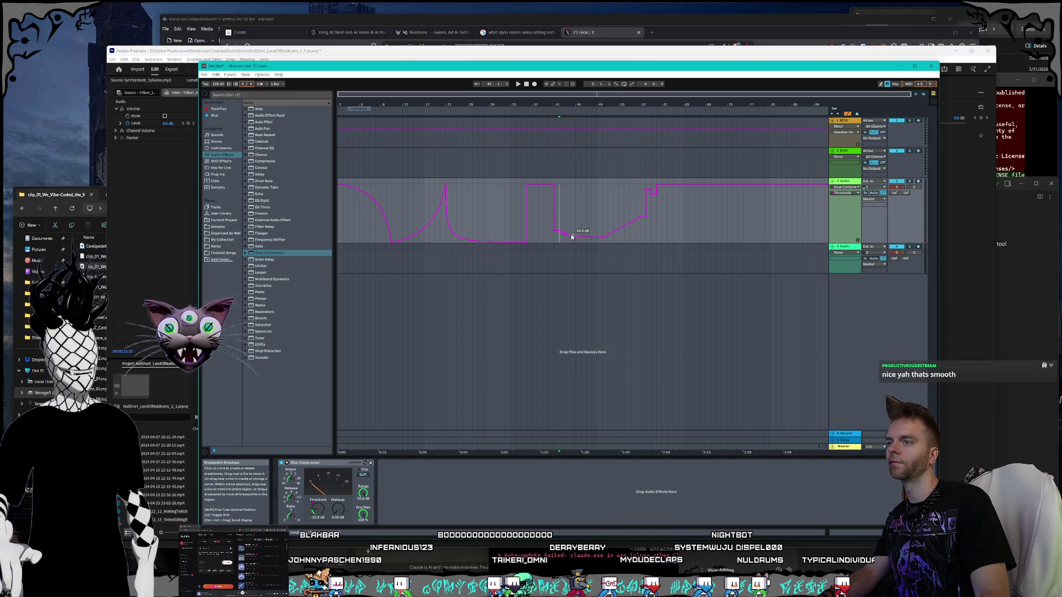
left_click_drag(565, 238, 641, 218)
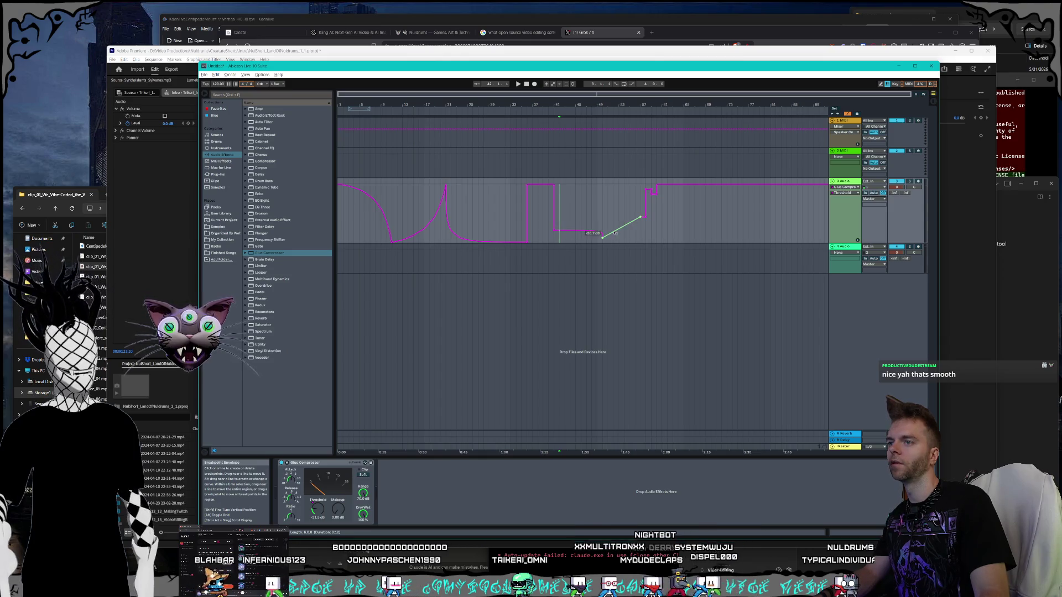
left_click(684, 216)
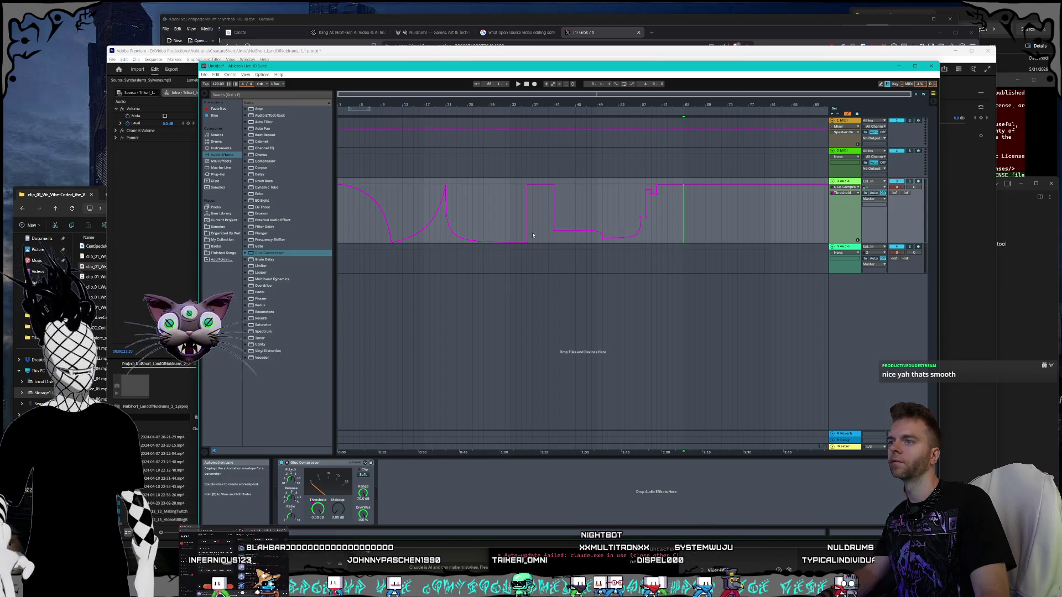
Step: Quit Ableton Live without saving the Untitled set and return to Kdenlive
left_click(932, 67)
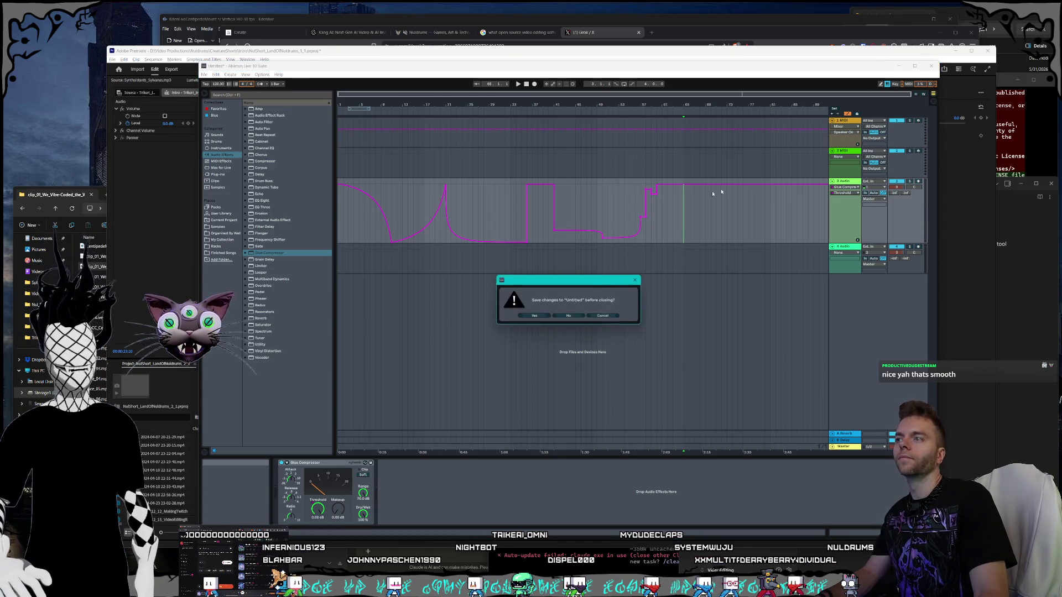
left_click(573, 318)
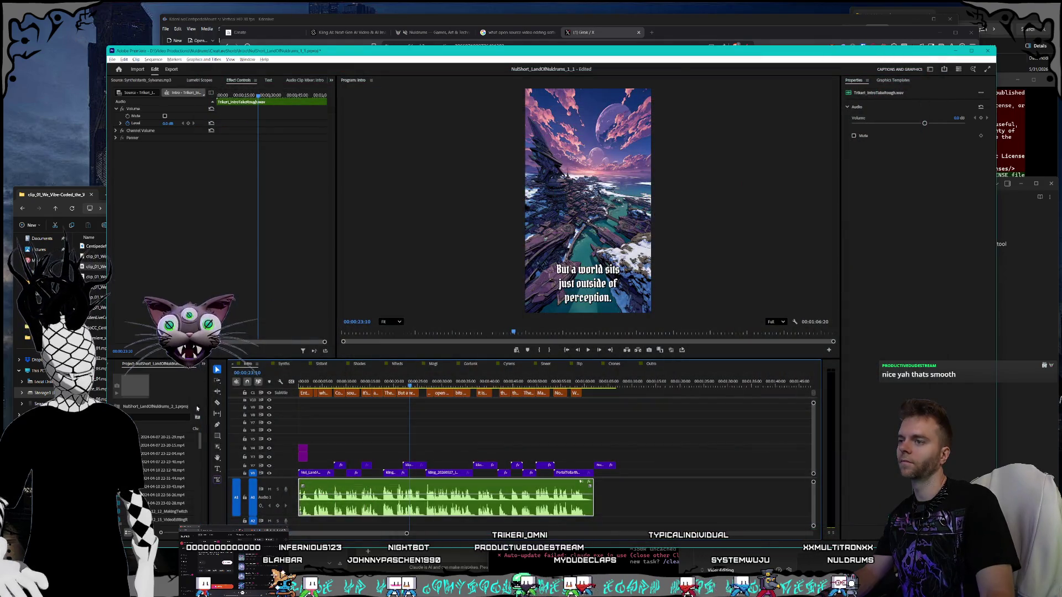
key("alt+Tab")
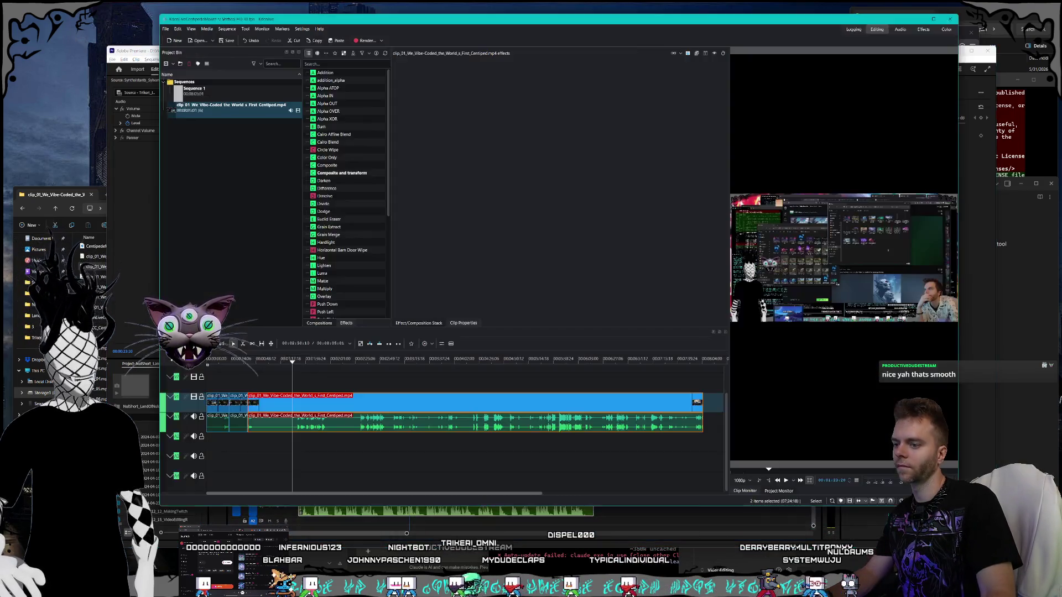
Step: Make the A1 audio track active and add a Volume keyframe at the current position
right_click(320, 427)
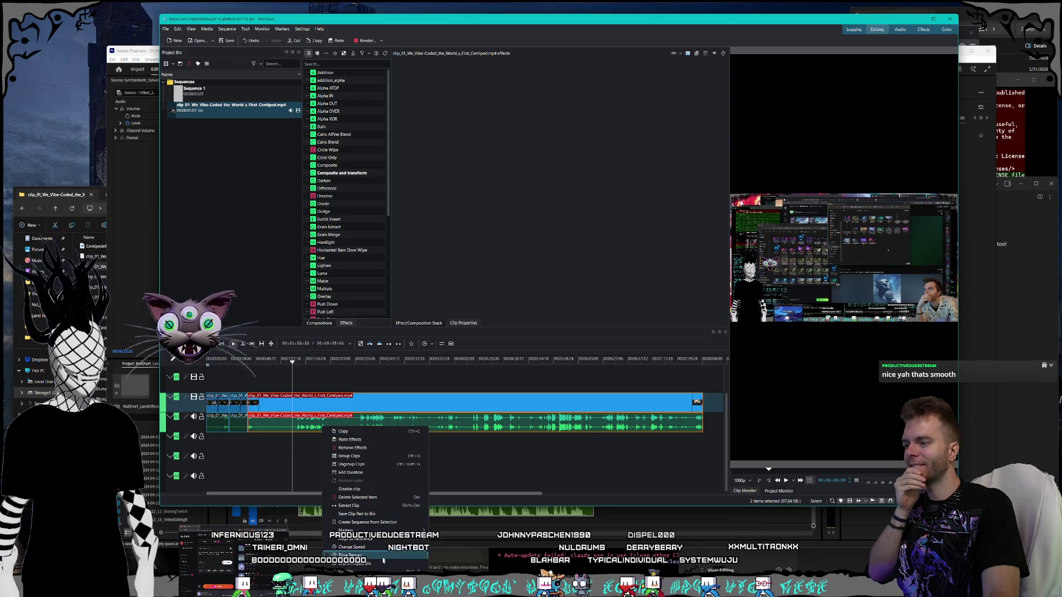
left_click(313, 496)
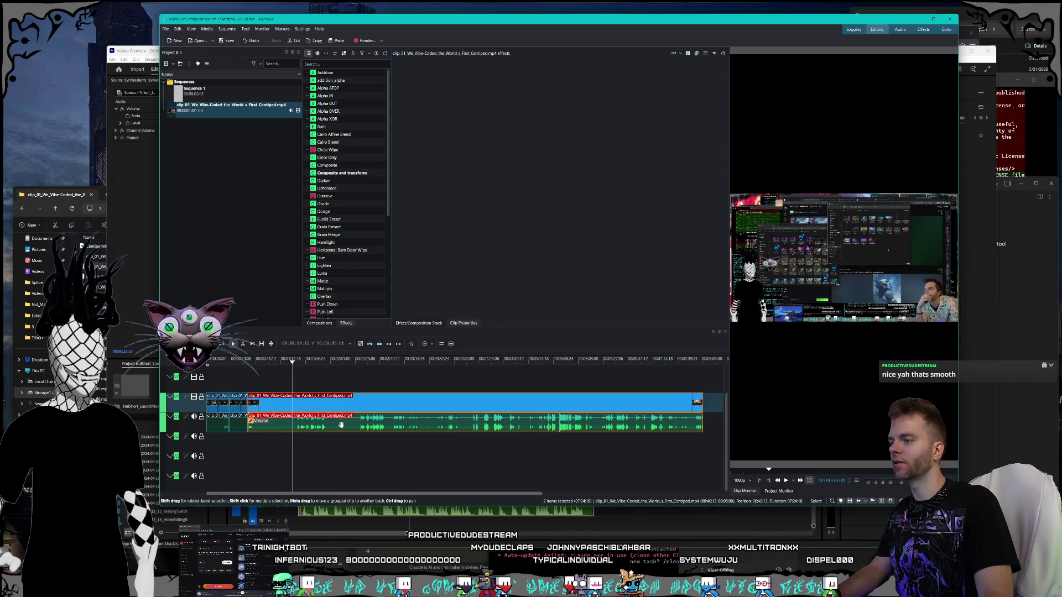
left_click(620, 423)
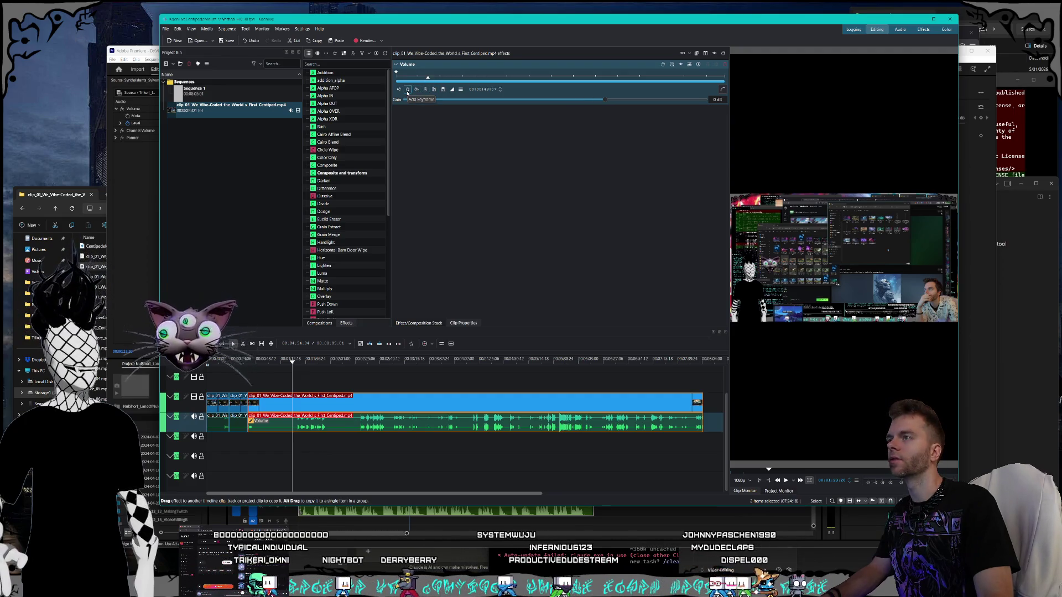
left_click(408, 90)
Step: Add a Volume keyframe around 5:11 and shift it to 5:12
left_click(460, 77)
mouse_move(461, 77)
left_mouse_down()
mouse_move(570, 82)
mouse_move(515, 79)
left_mouse_up()
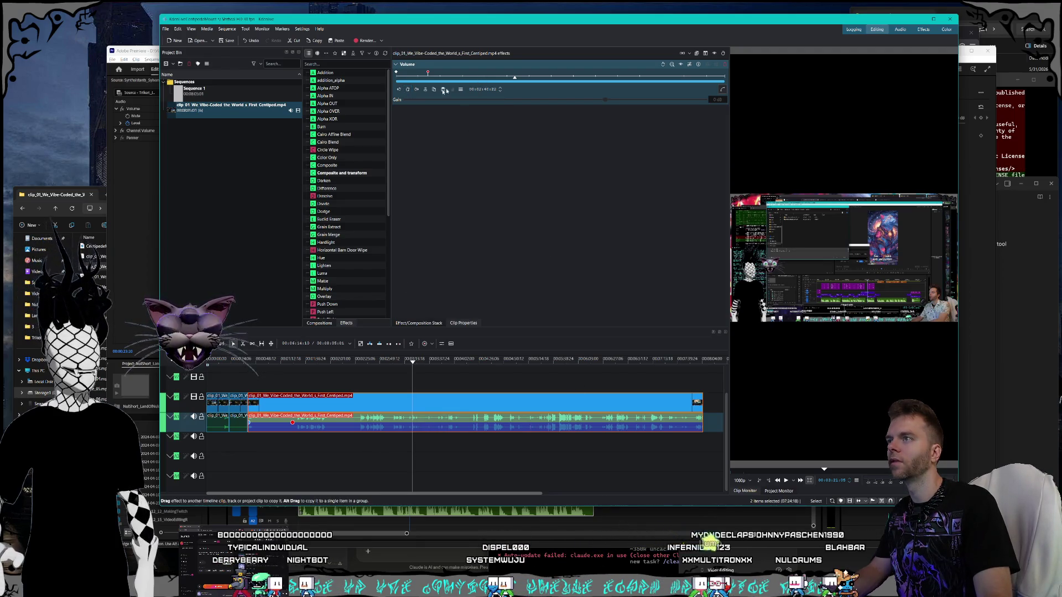
left_click_drag(546, 76, 627, 77)
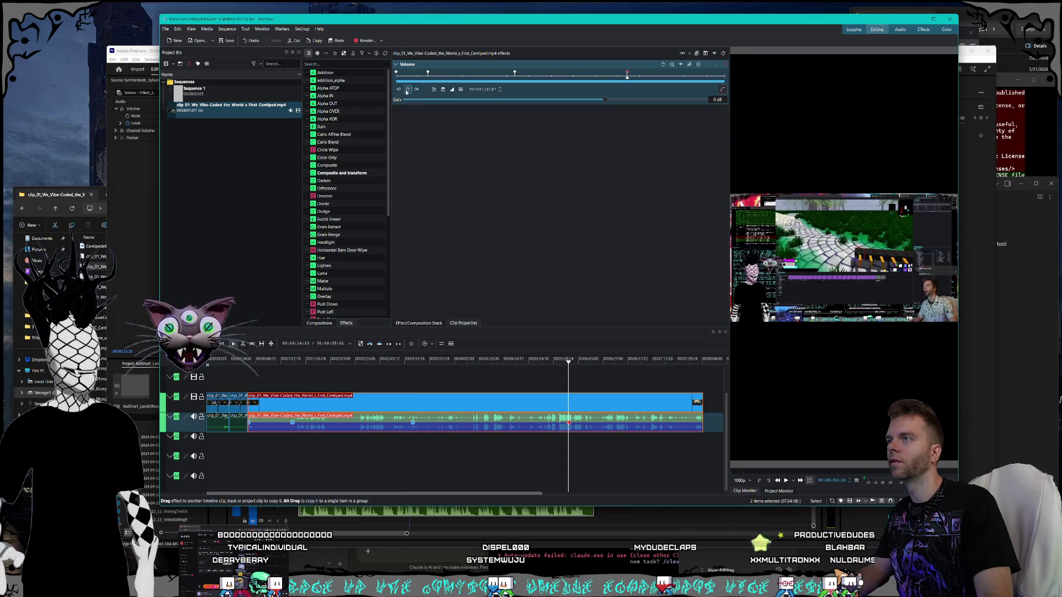
left_click(627, 74)
left_click_drag(628, 76, 626, 75)
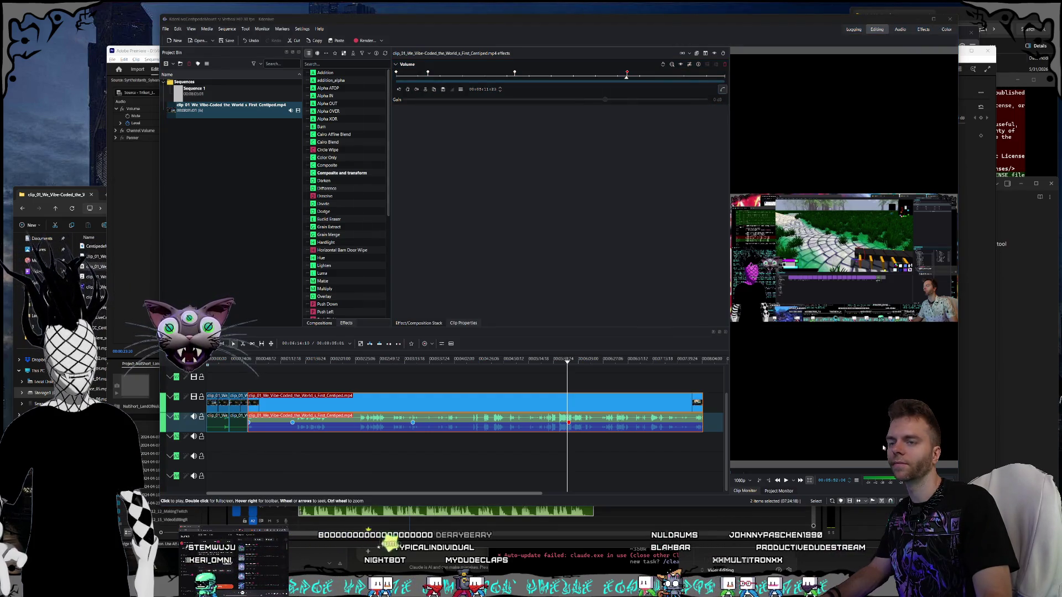
Step: Mute Premiere Pro's and Kdenlive's sound in the system volume mixer
left_click(609, 246)
scroll(568, 247, "down", 1)
left_click(597, 209)
left_click(610, 204)
Step: Back in Kdenlive, select the 2:40 Volume keyframe and display the keyframes as a curve
left_click(686, 69)
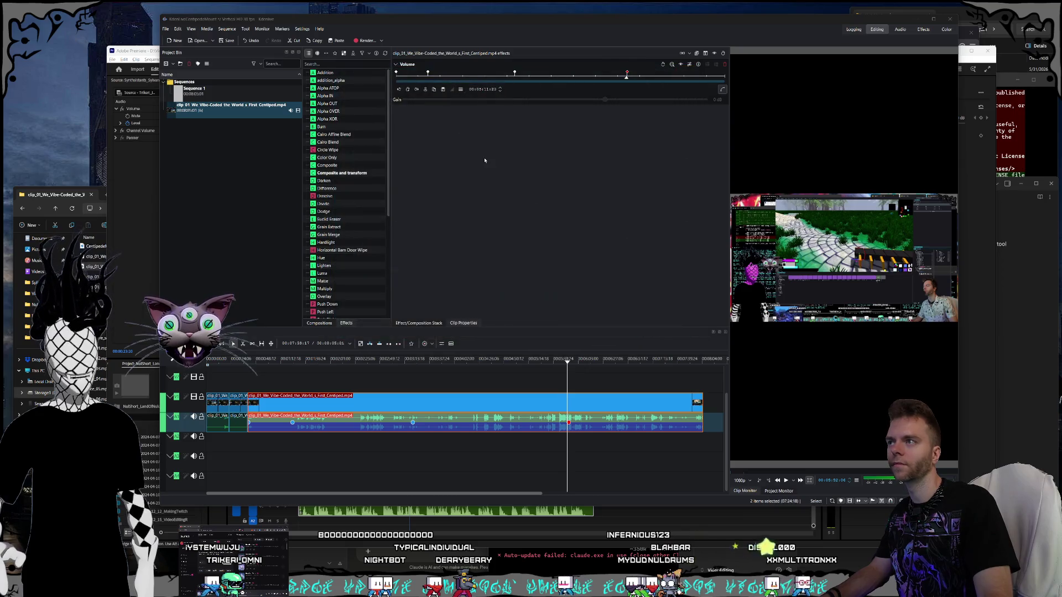
left_click(524, 71)
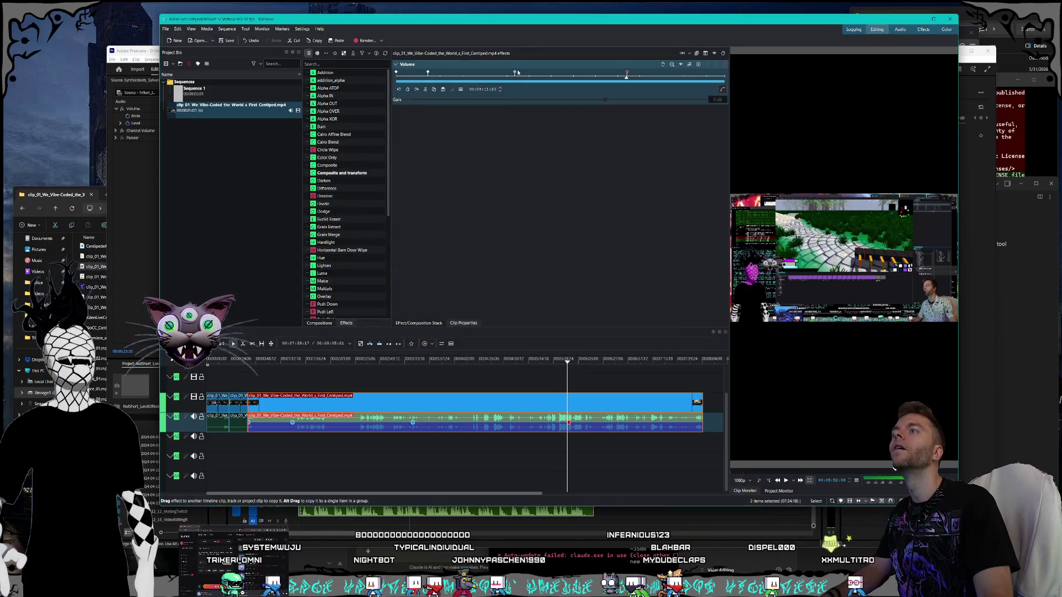
left_click(515, 73)
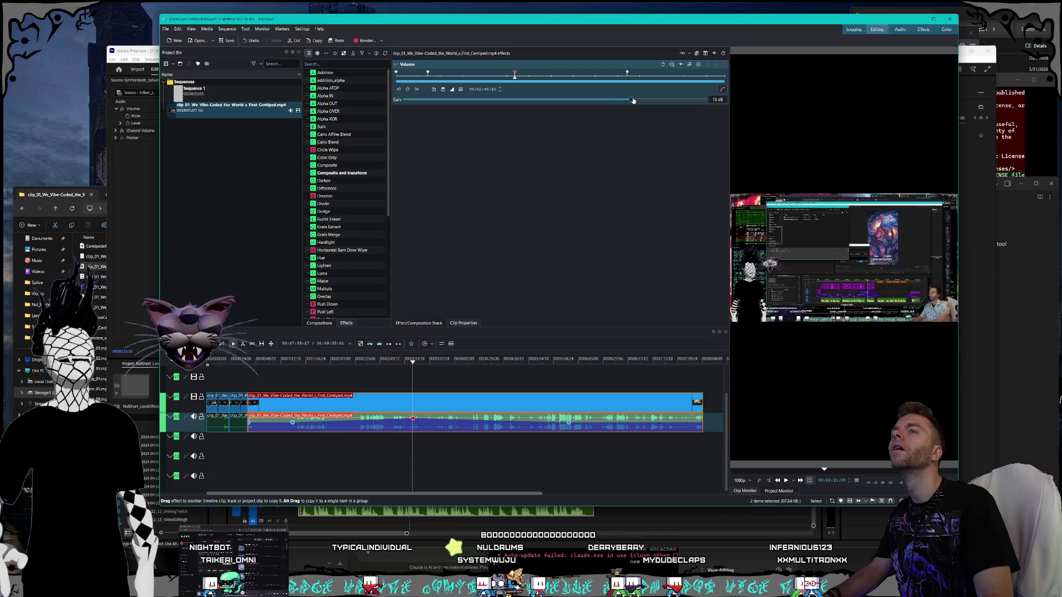
left_click(722, 90)
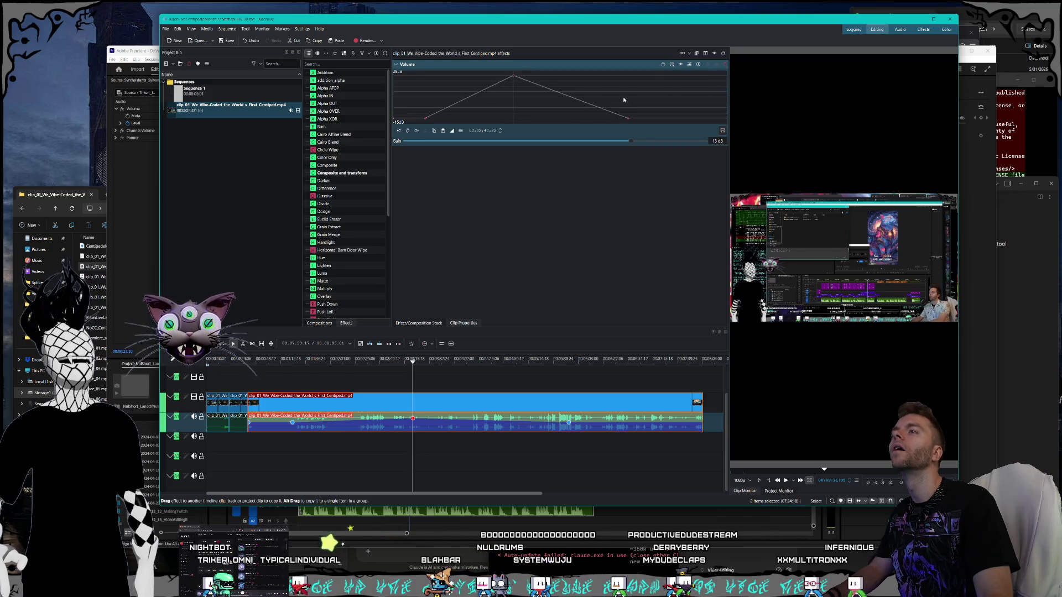
Step: Move the last Volume keyframe past 5:13 and raise it to 1 dB, checking neighbouring keyframes
left_click(620, 114)
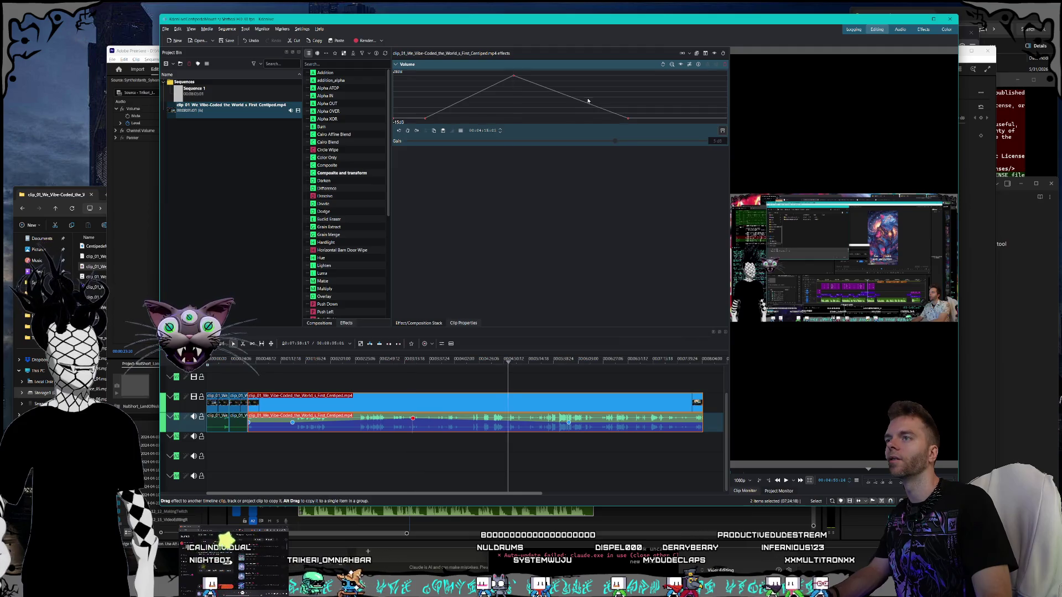
left_click(615, 119)
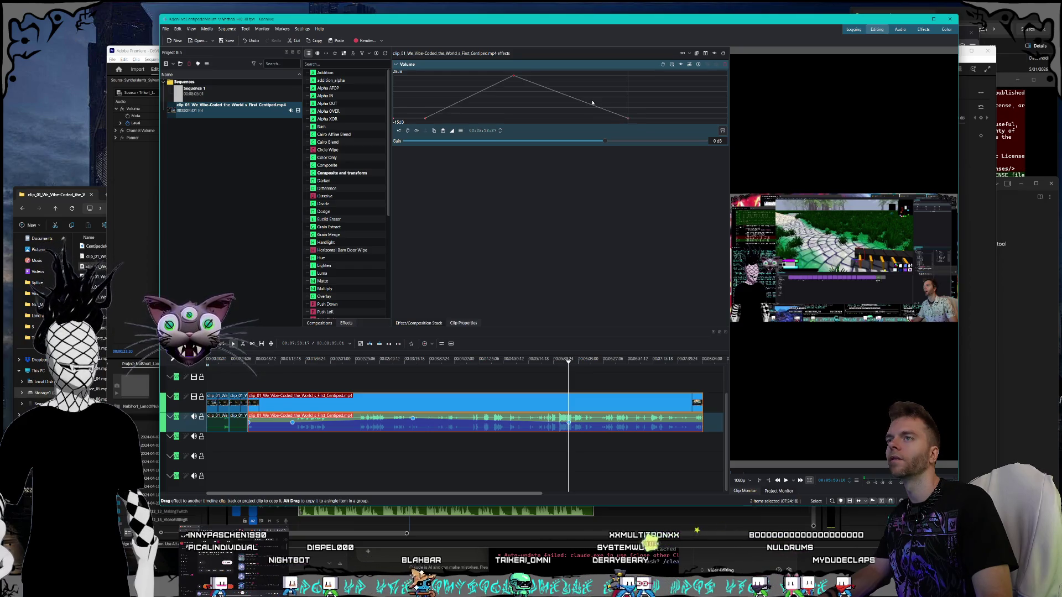
left_click(602, 110)
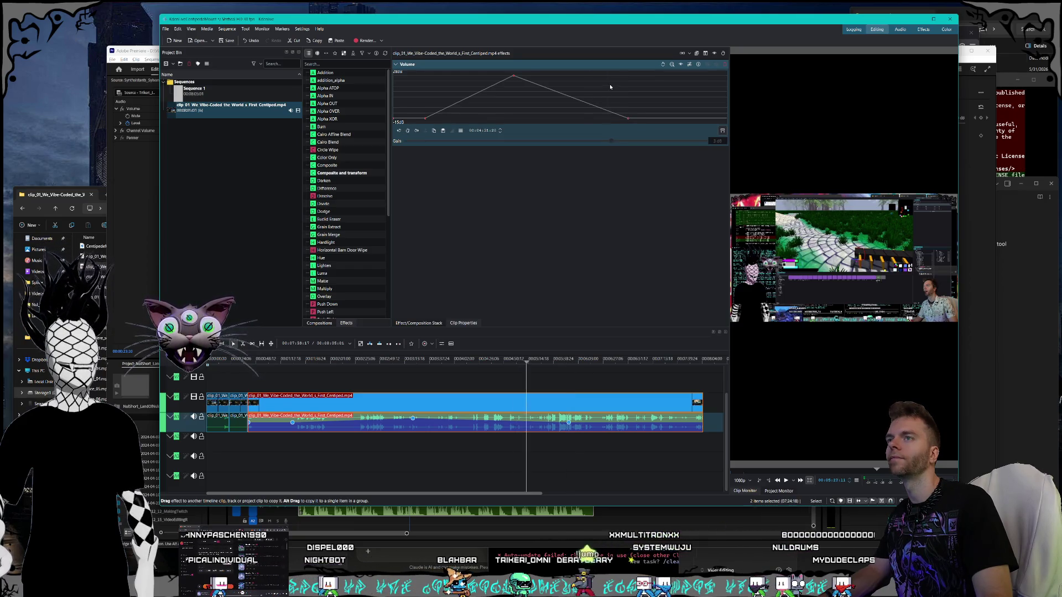
left_click(630, 120)
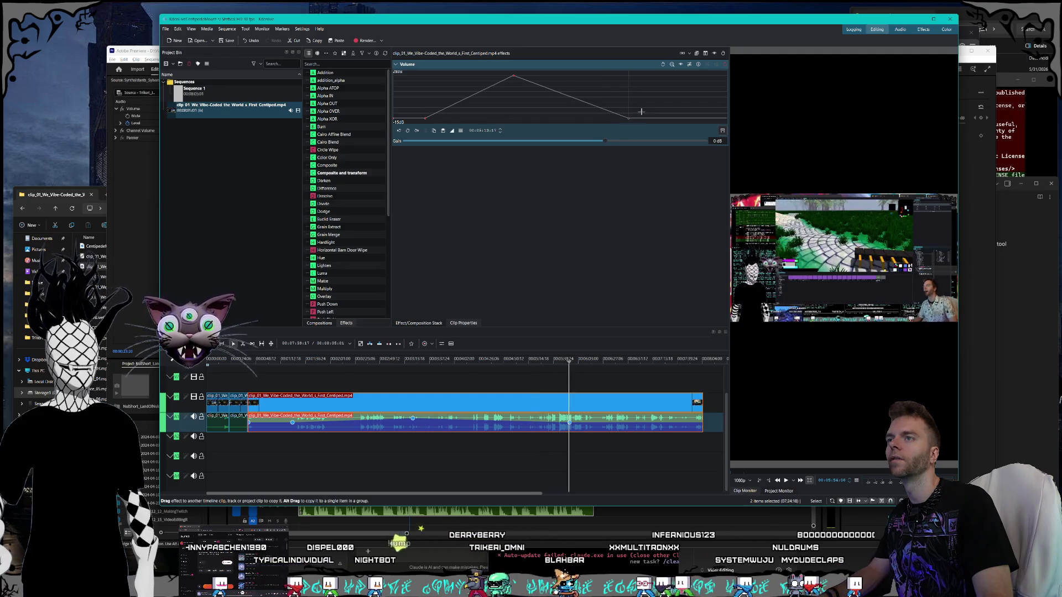
left_click_drag(628, 118, 649, 114)
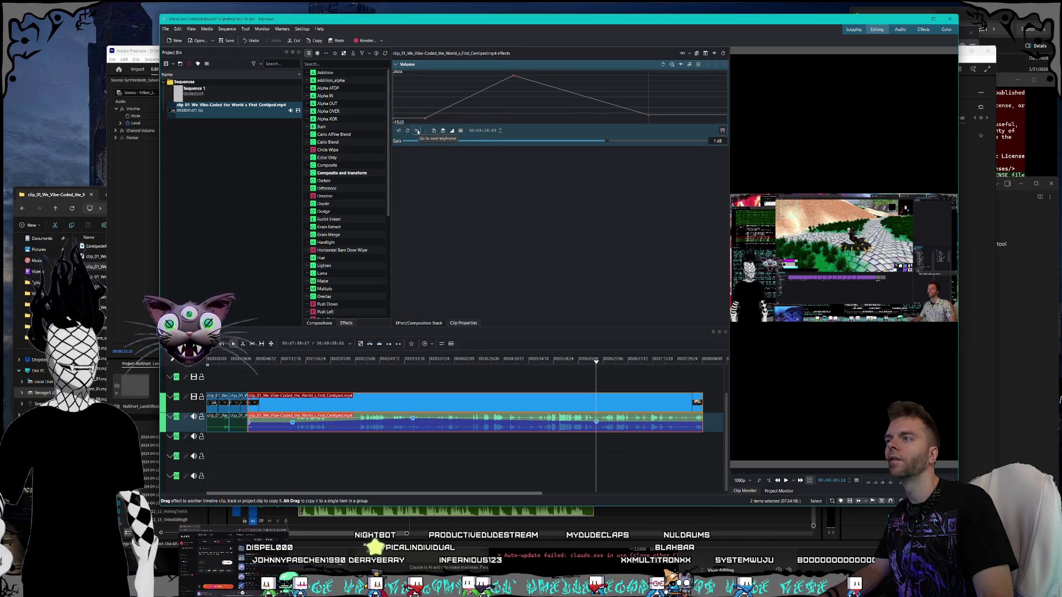
left_click(396, 133)
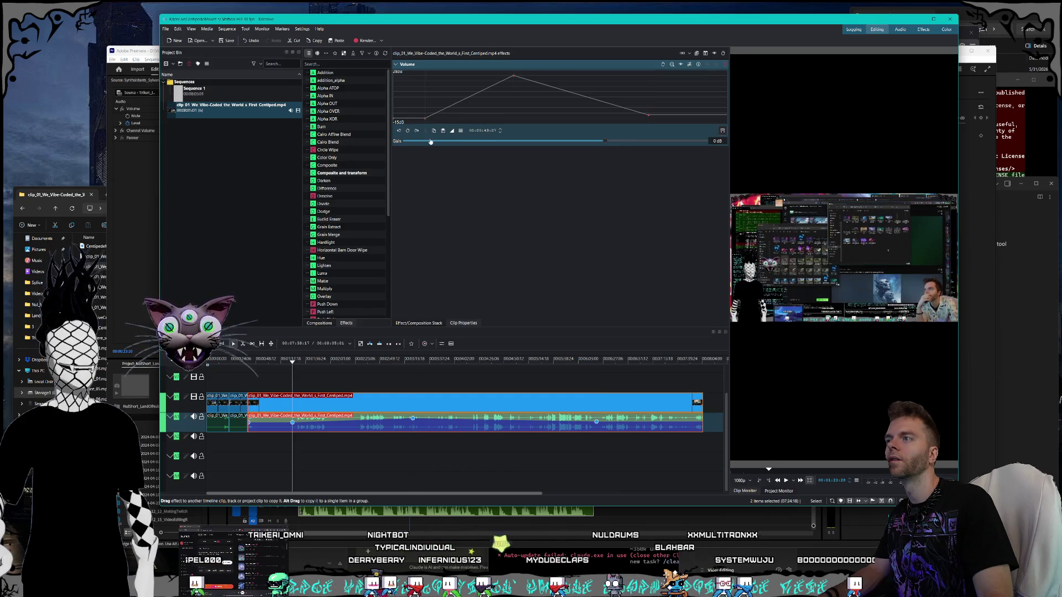
left_click(416, 132)
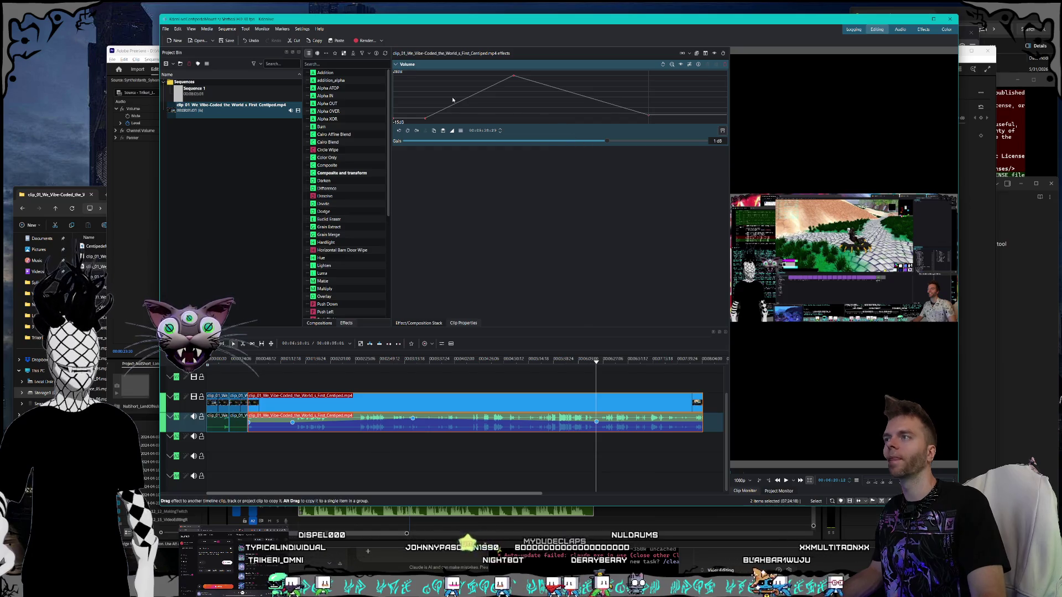
Step: Add a Transform effect to the long clip and set its Scale to 200%, then 300%
right_click(387, 423)
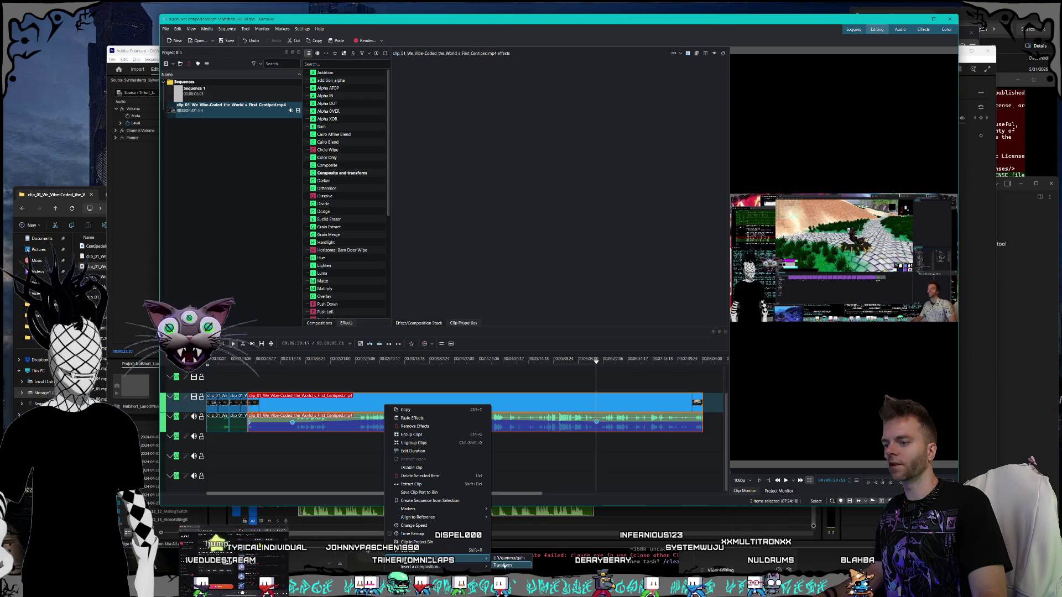
left_click(504, 565)
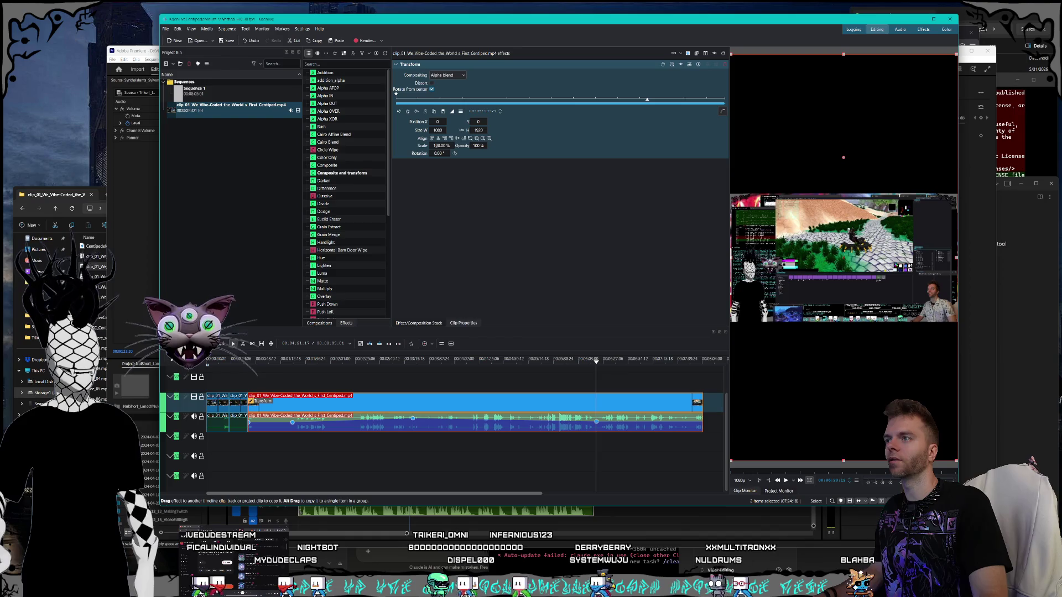
left_click_drag(436, 145, 434, 145)
double_click(435, 145)
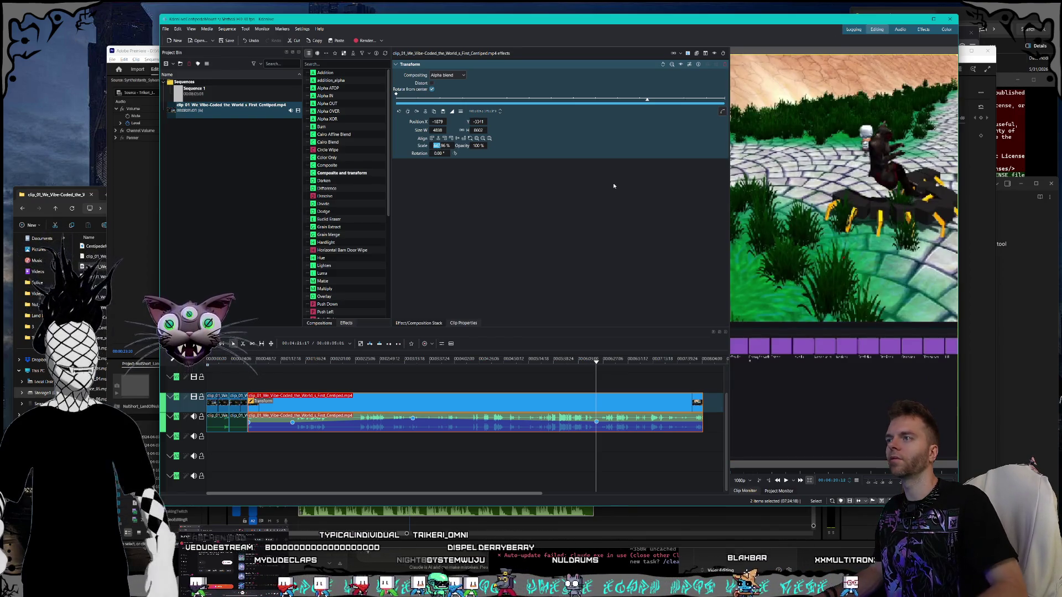
type("200")
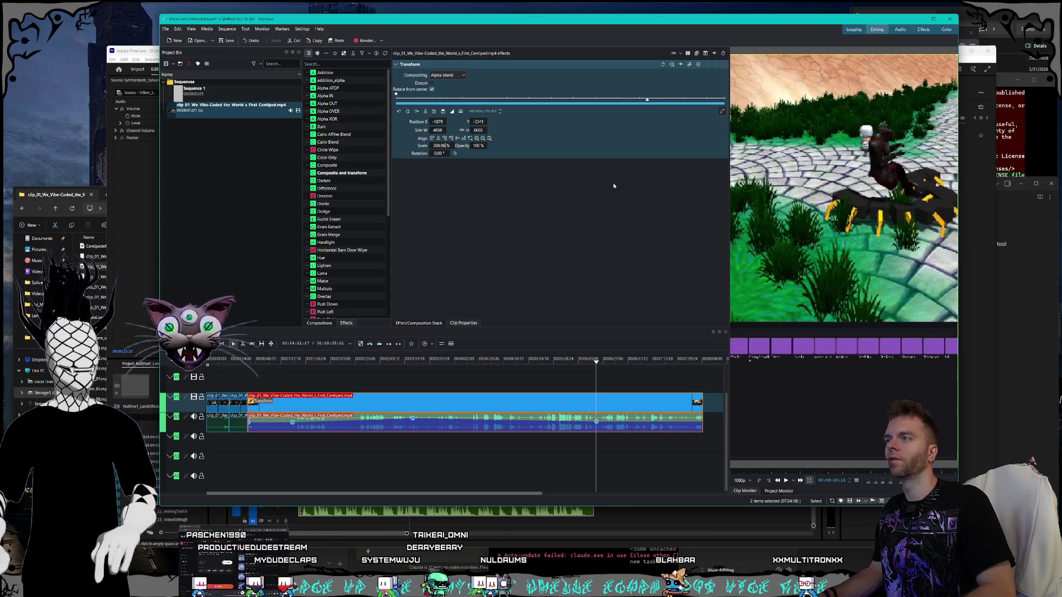
key("Return")
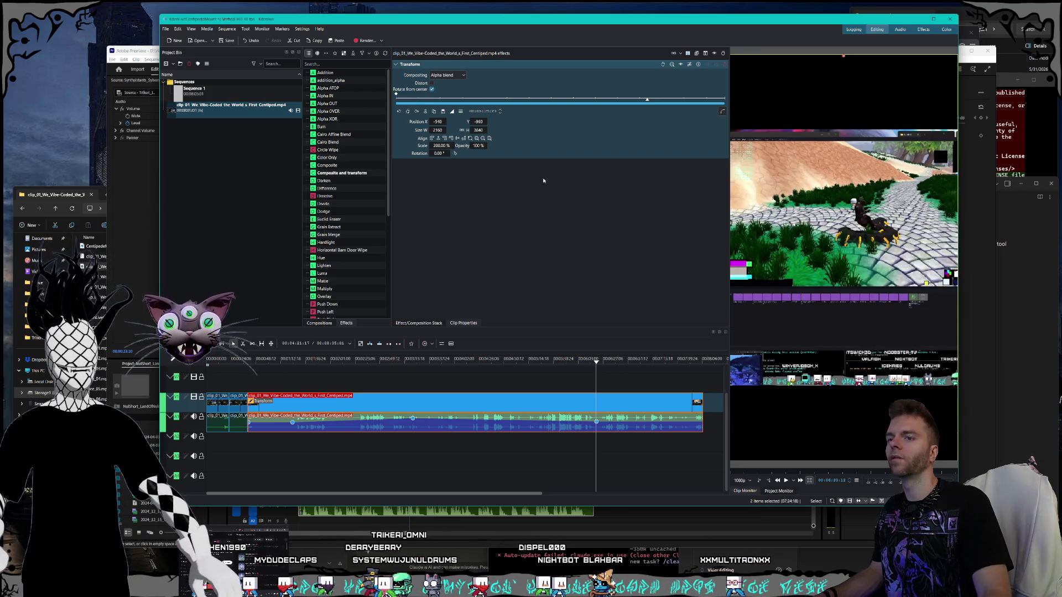
left_click(435, 145)
key("BackSpace")
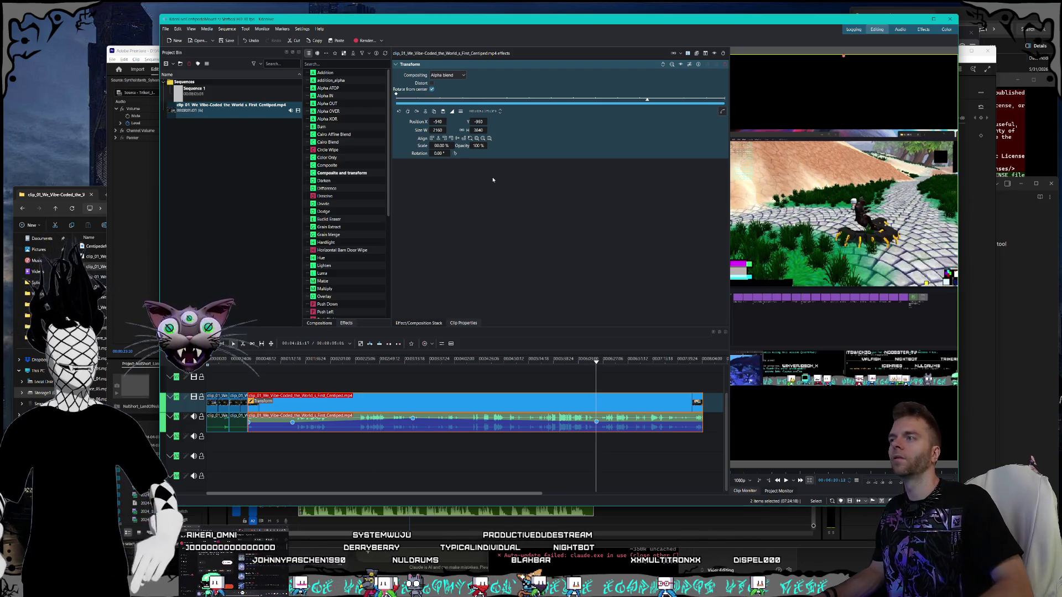
type("3")
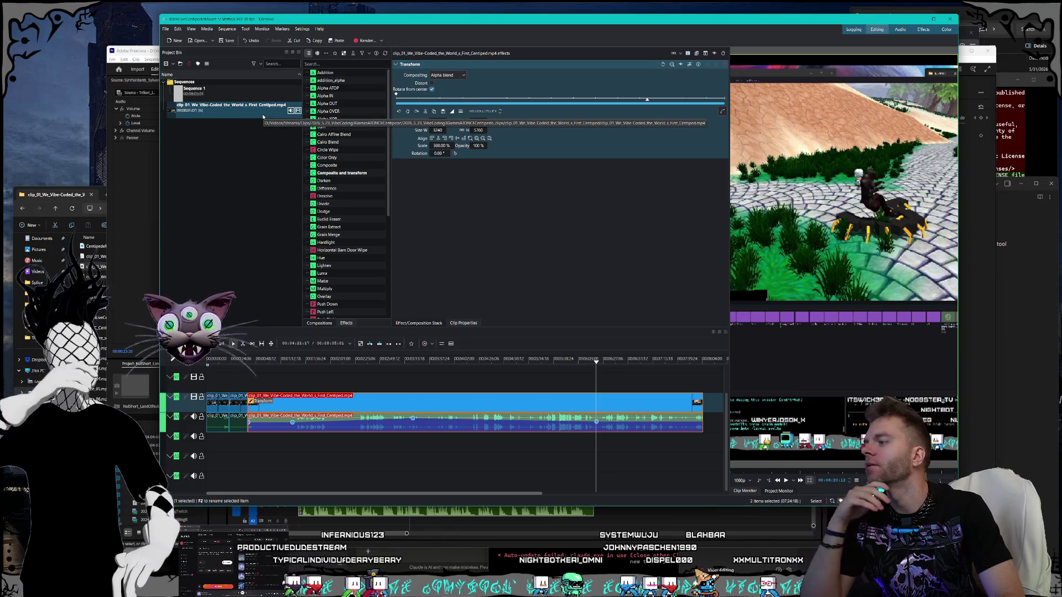
Step: Delete both the long clip and the short first clip from the timeline
left_click(294, 403)
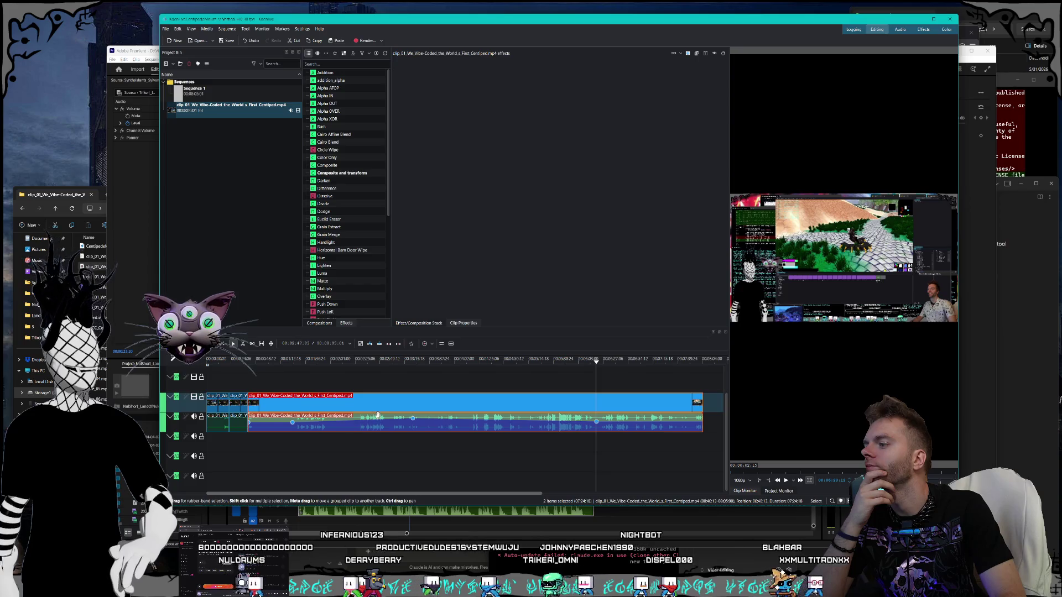
key("Delete")
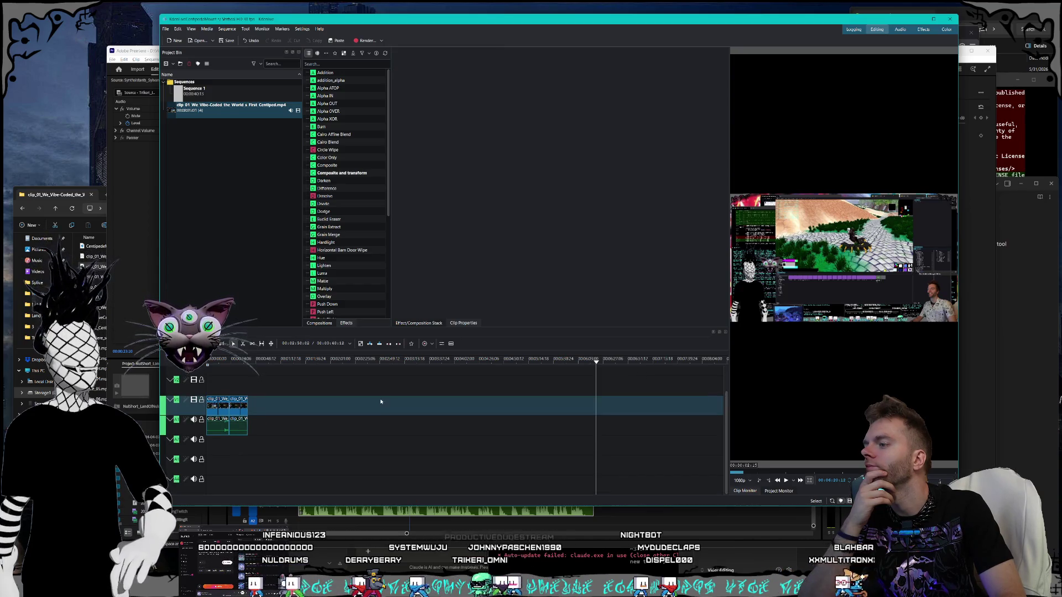
left_click(224, 405)
key("Delete")
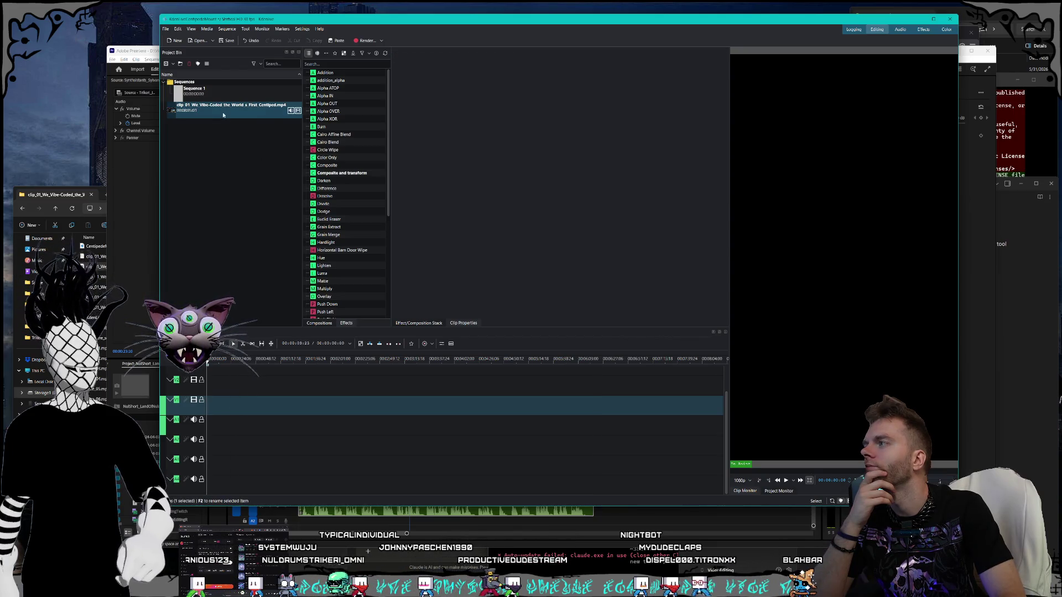
Step: Compare Sequence 1's properties with the source clip's file properties in the Project Bin
left_click(223, 114)
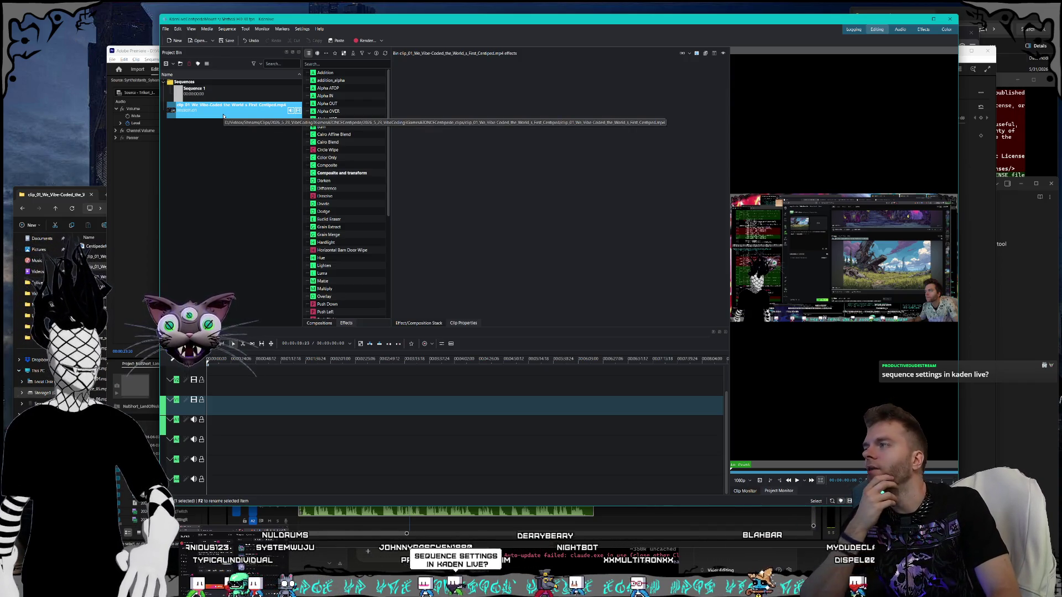
left_click(224, 94)
right_click(223, 99)
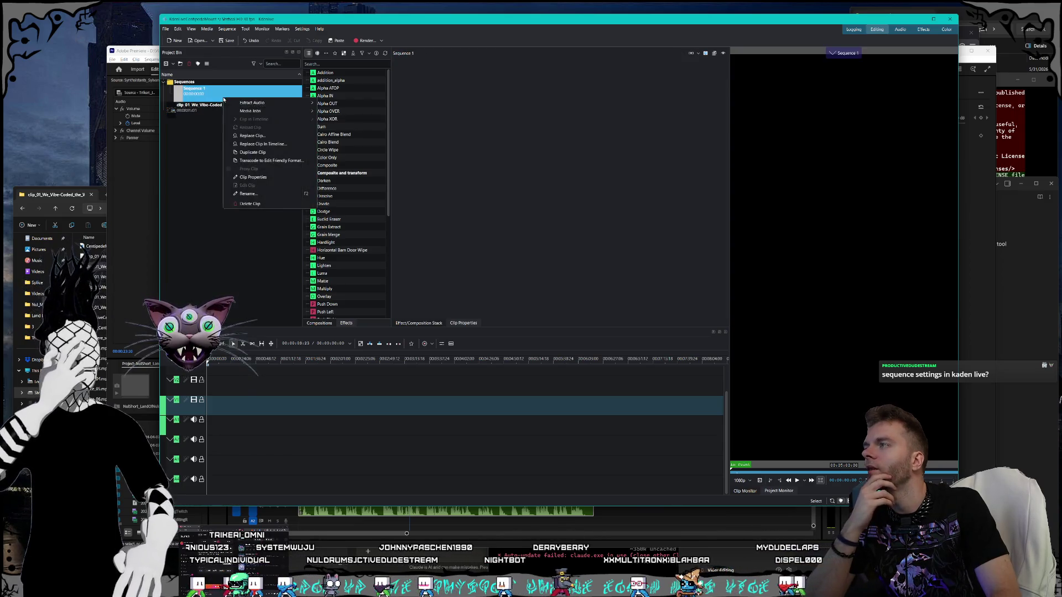
left_click(260, 178)
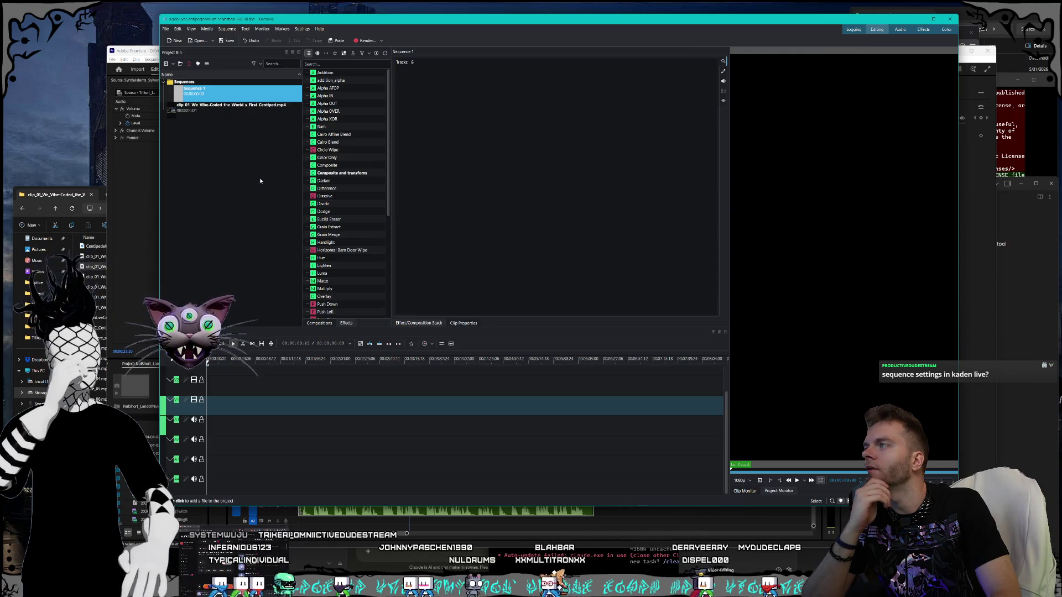
left_click(233, 109)
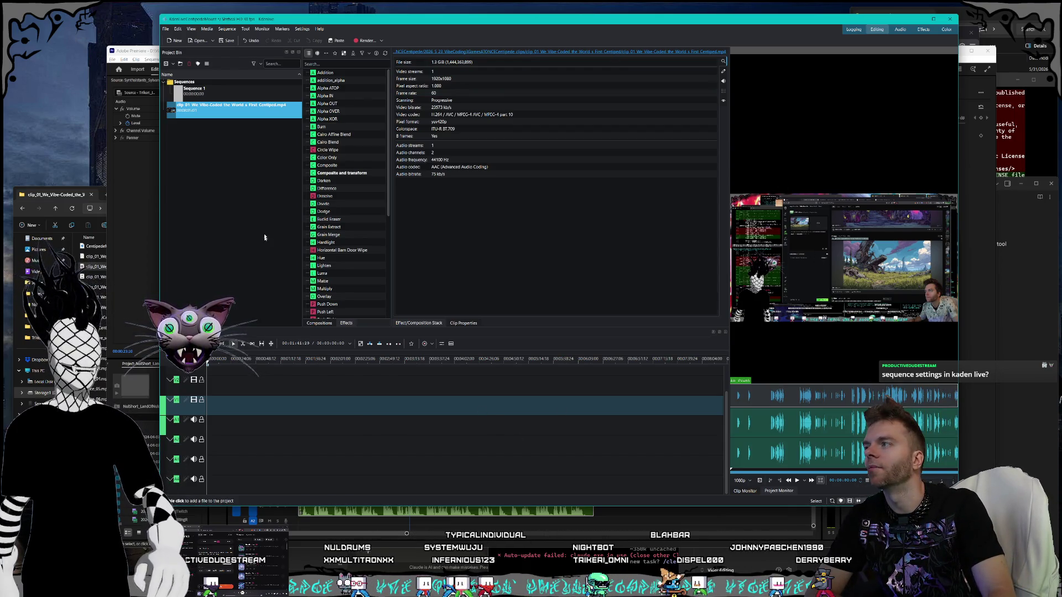
left_click(208, 95)
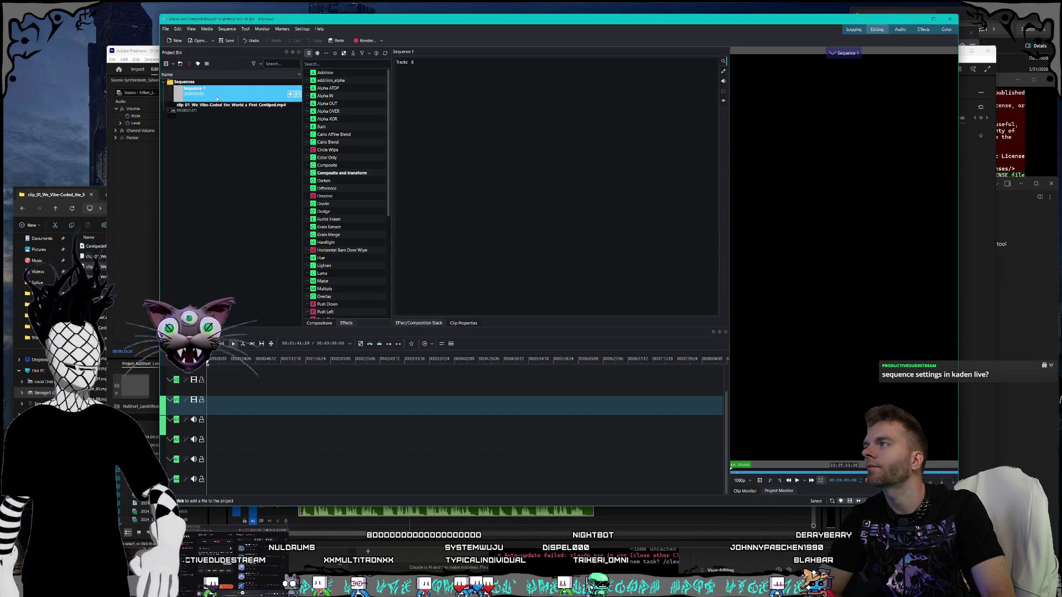
Step: Reopen Sequence 1's menu without changes and widen the properties panel
right_click(221, 99)
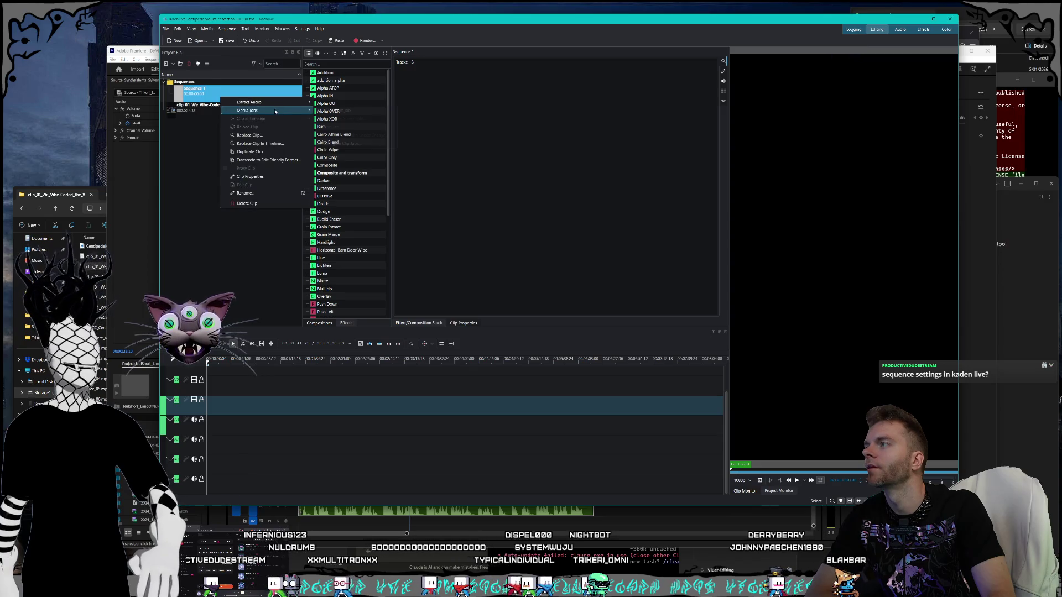
mouse_move(267, 111)
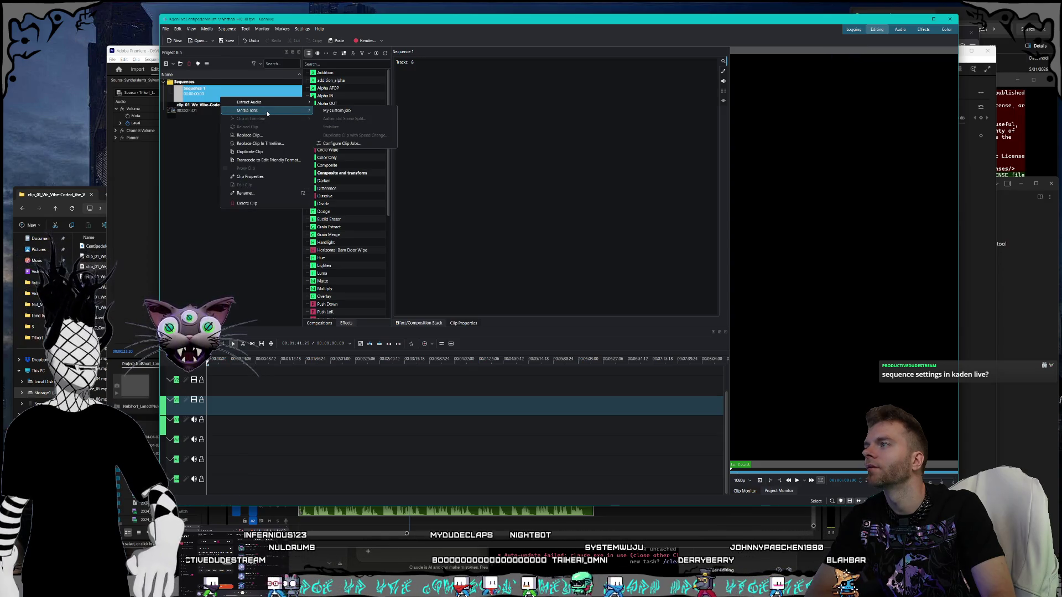
left_click(273, 177)
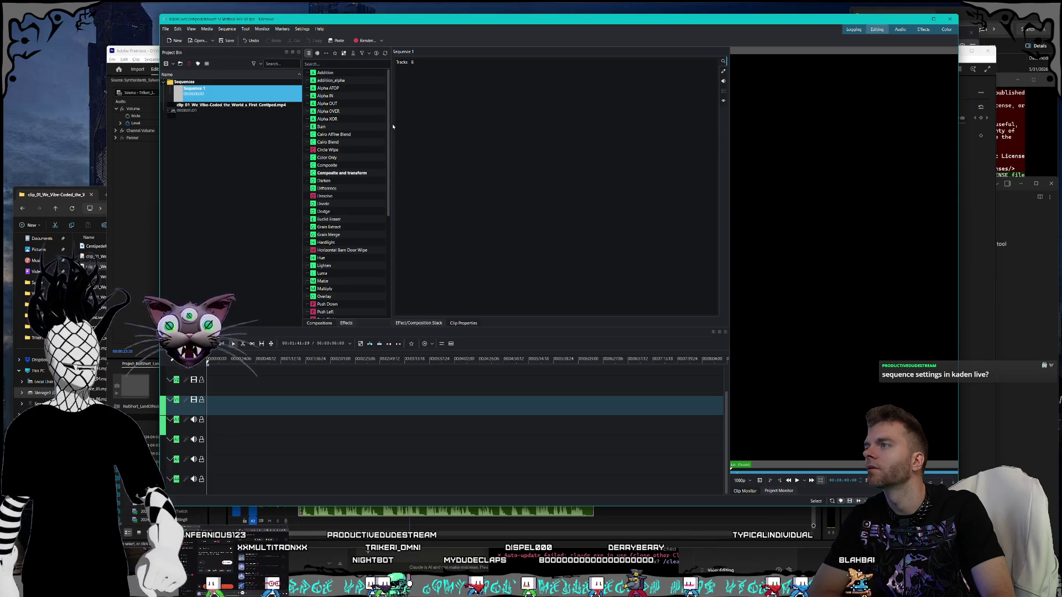
mouse_move(390, 127)
left_mouse_down()
mouse_move(333, 126)
mouse_move(354, 127)
left_mouse_up()
left_click_drag(279, 150, 280, 150)
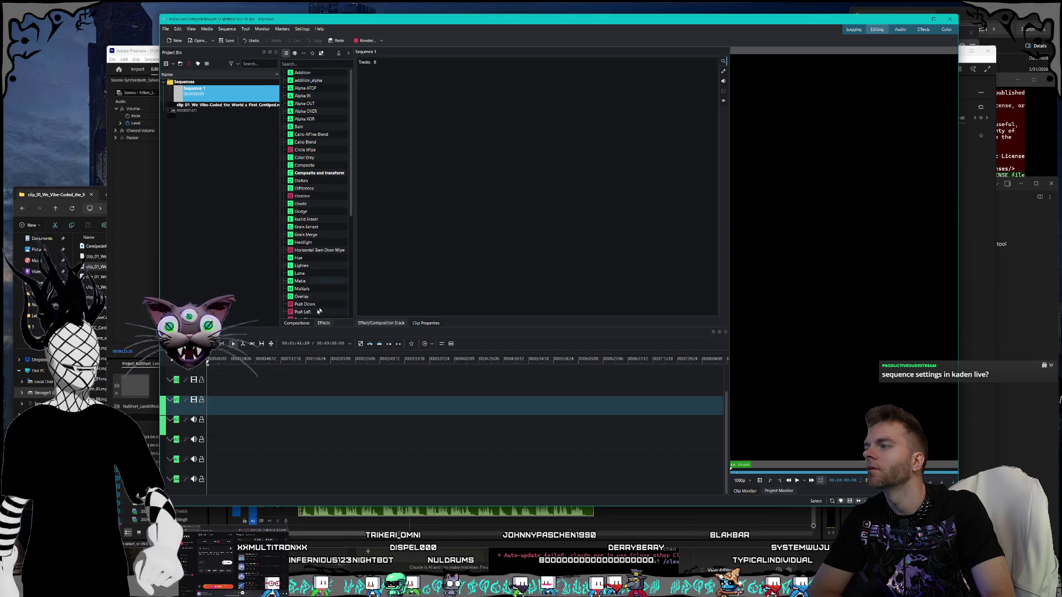
Step: Show the effects grouped by category, glance at the Monitor menu, then return to Grok
left_click(324, 323)
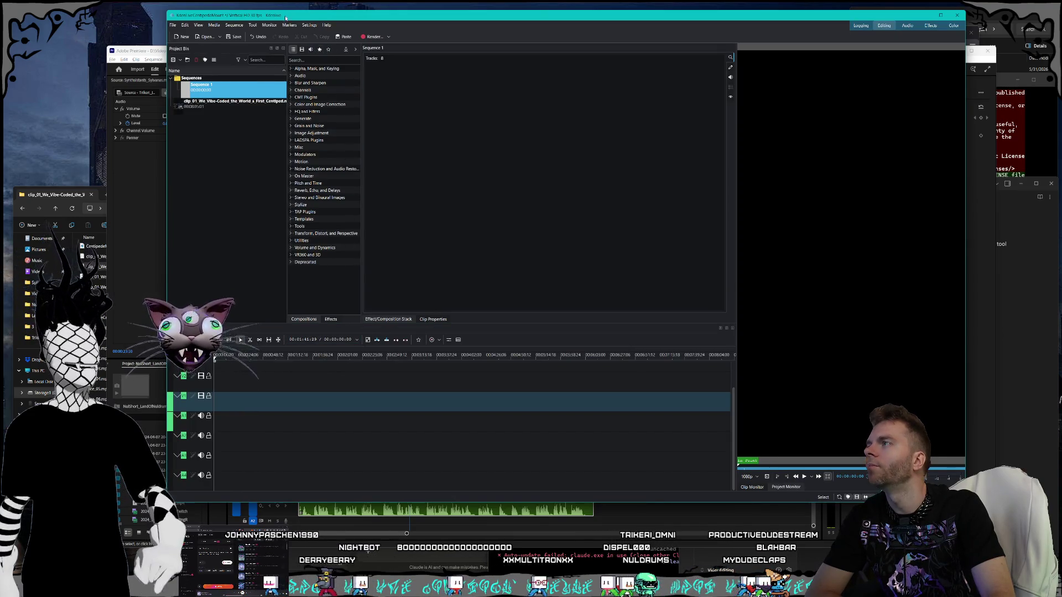
left_click(269, 25)
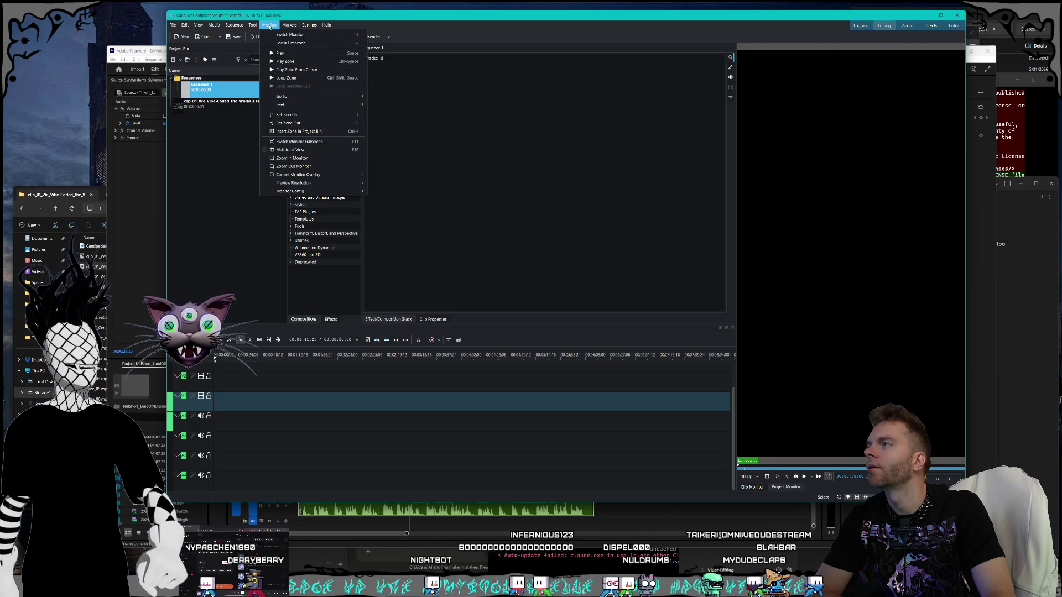
left_click(270, 25)
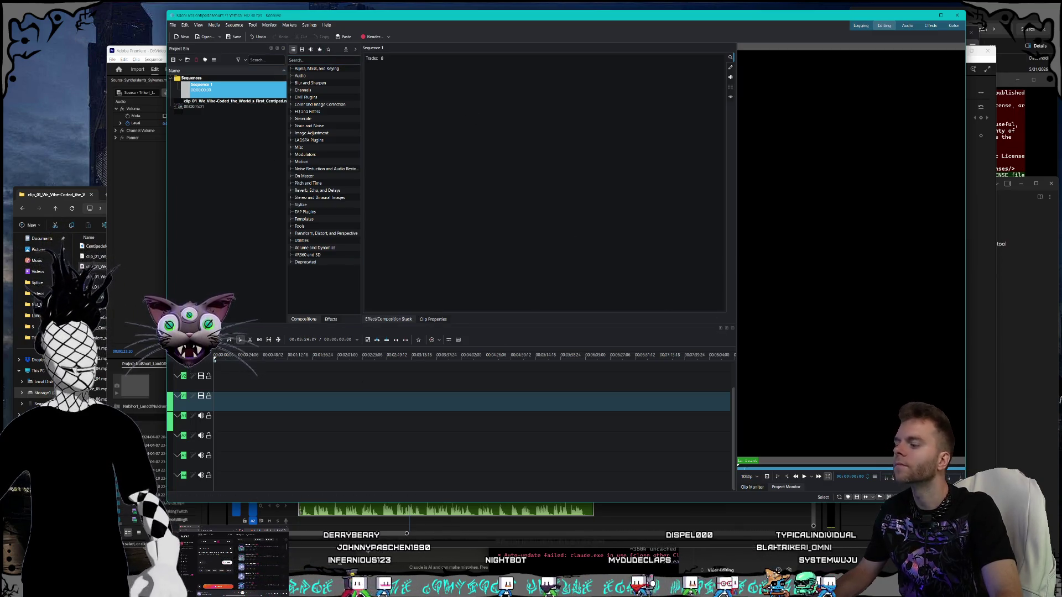
key("alt+Tab")
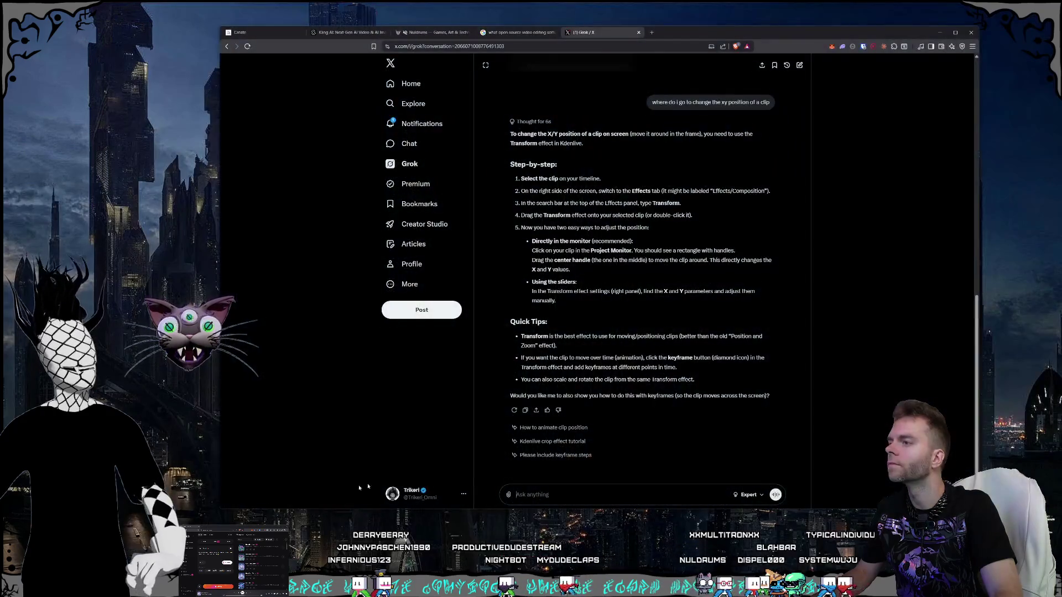
Step: Ask Grok about the low quality when scaling the clip
left_click(587, 495)
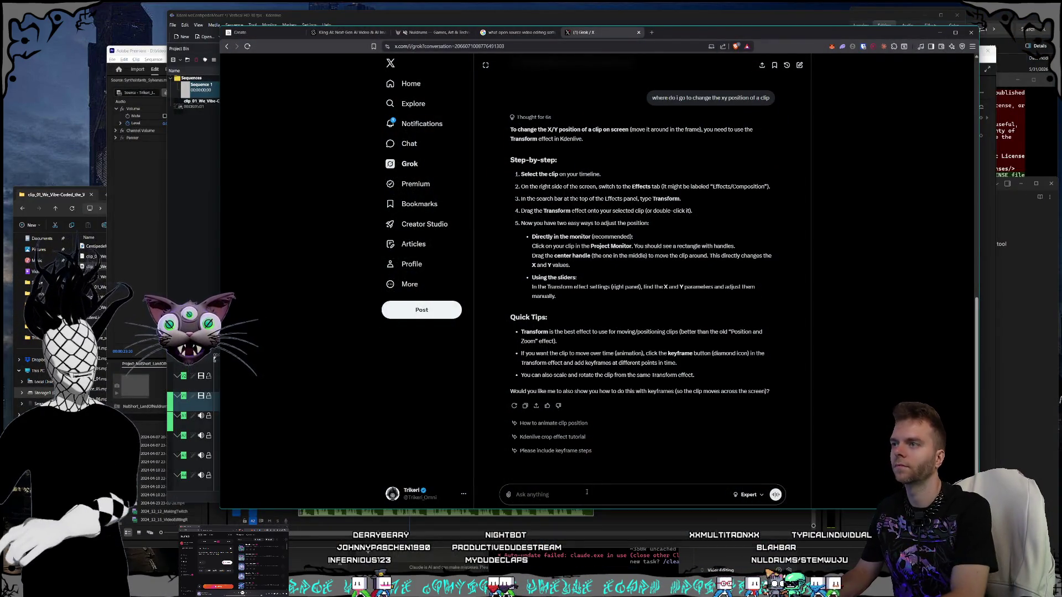
type("my clip is ")
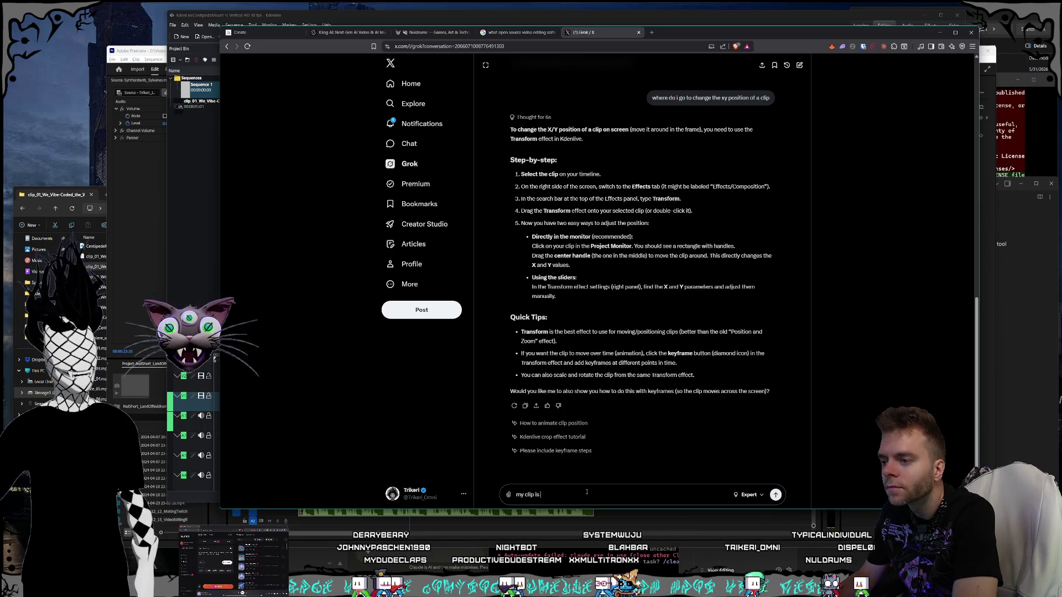
type("super low rez its")
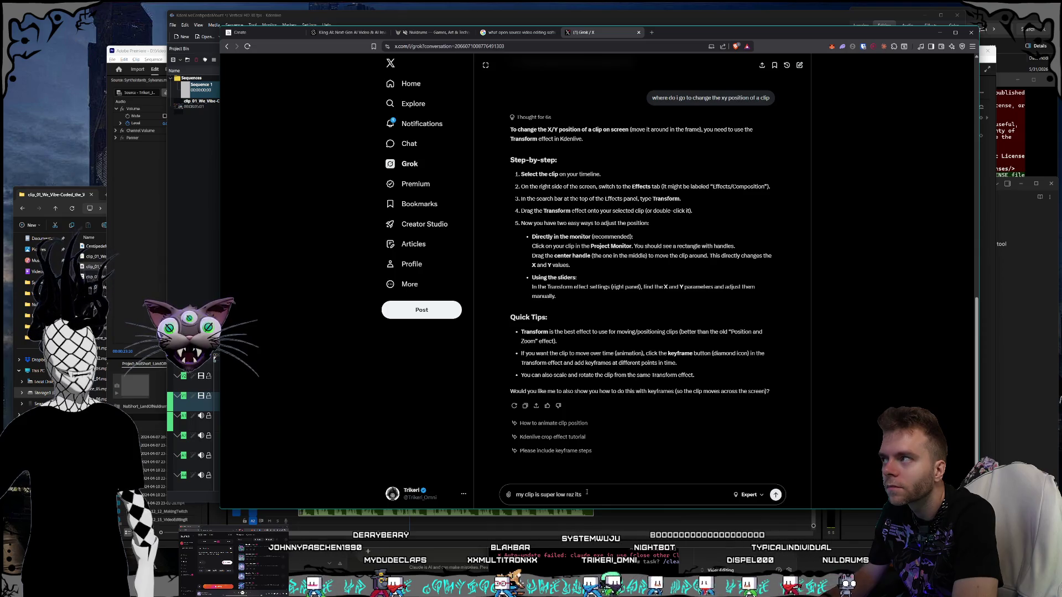
type(" squa")
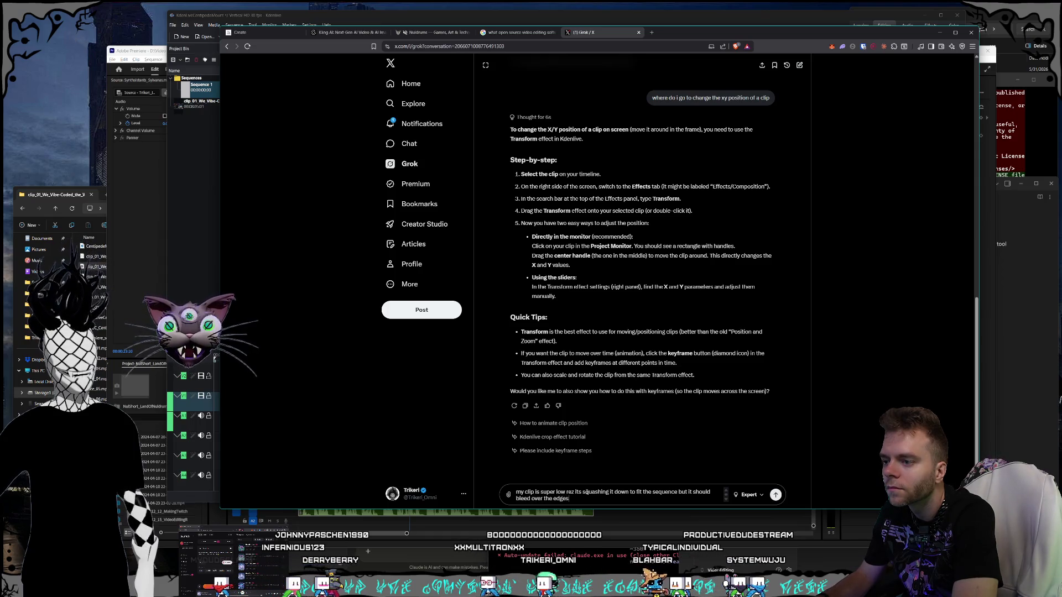
type("when i pull it in this sequence is vertical 1080 the clip is land")
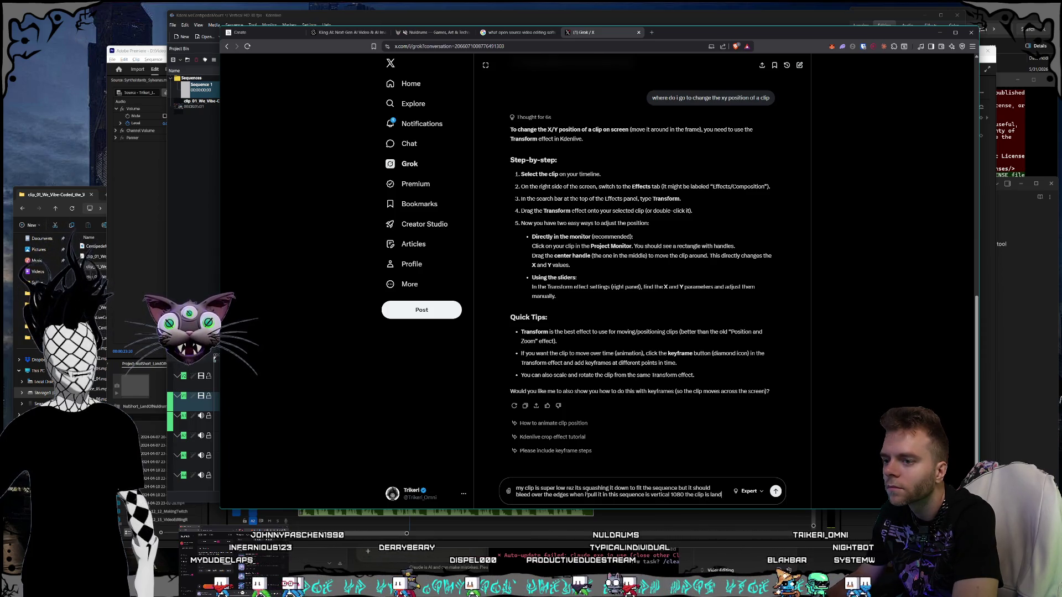
type("scape 1080")
key("Return")
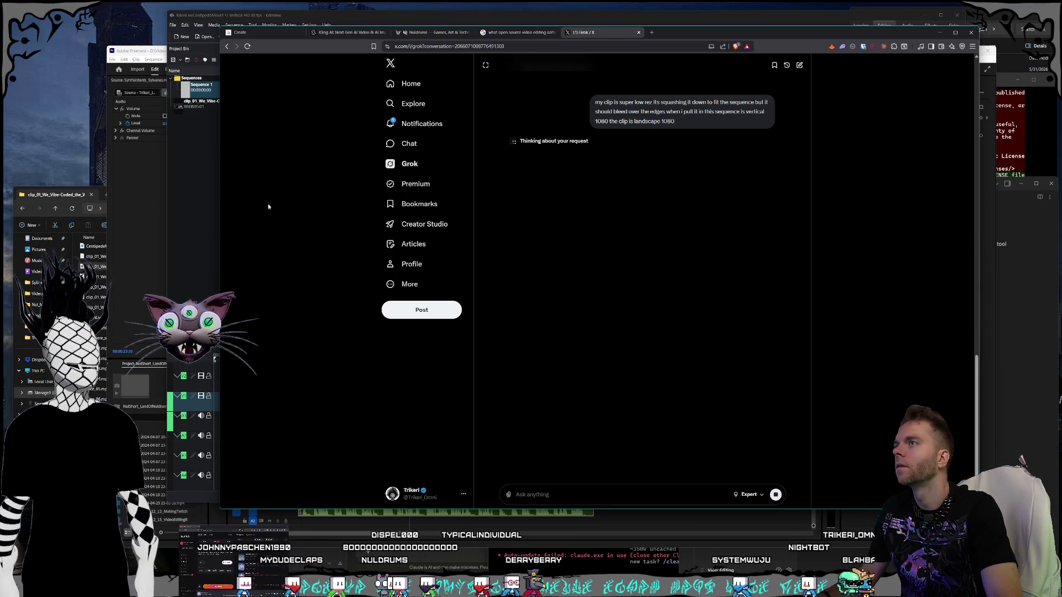
Step: Move the browser aside and drag the centipede source clip onto Kdenlive's timeline
left_click(554, 32)
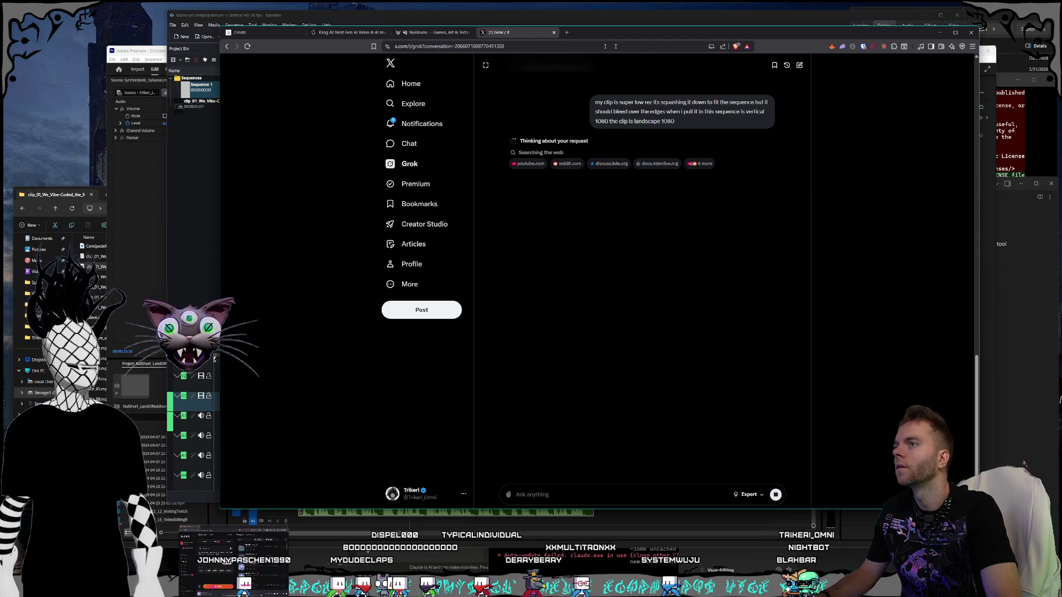
left_click_drag(612, 37, 622, 57)
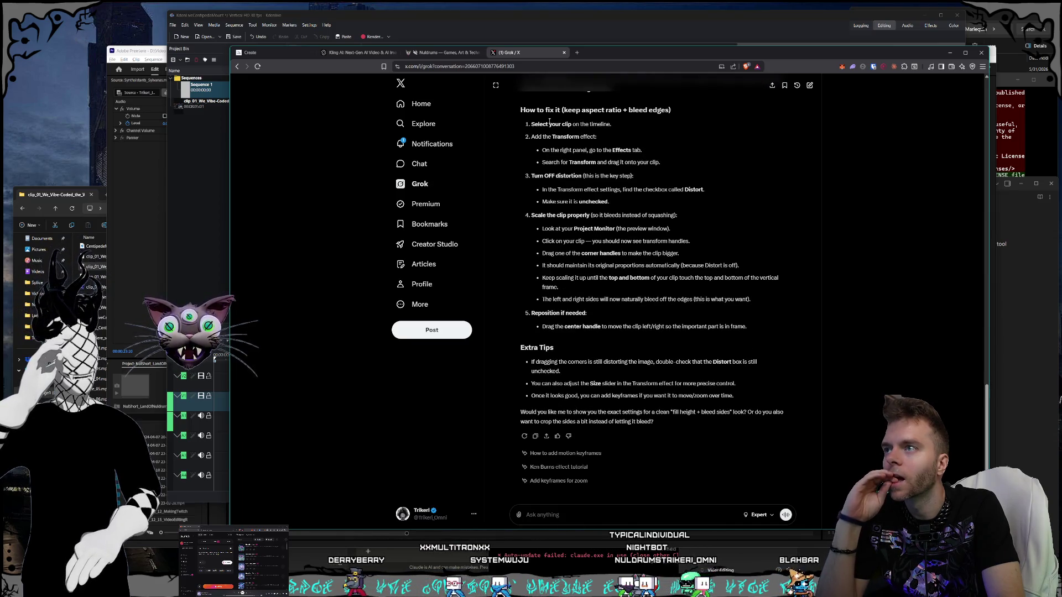
left_click_drag(621, 58, 638, 75)
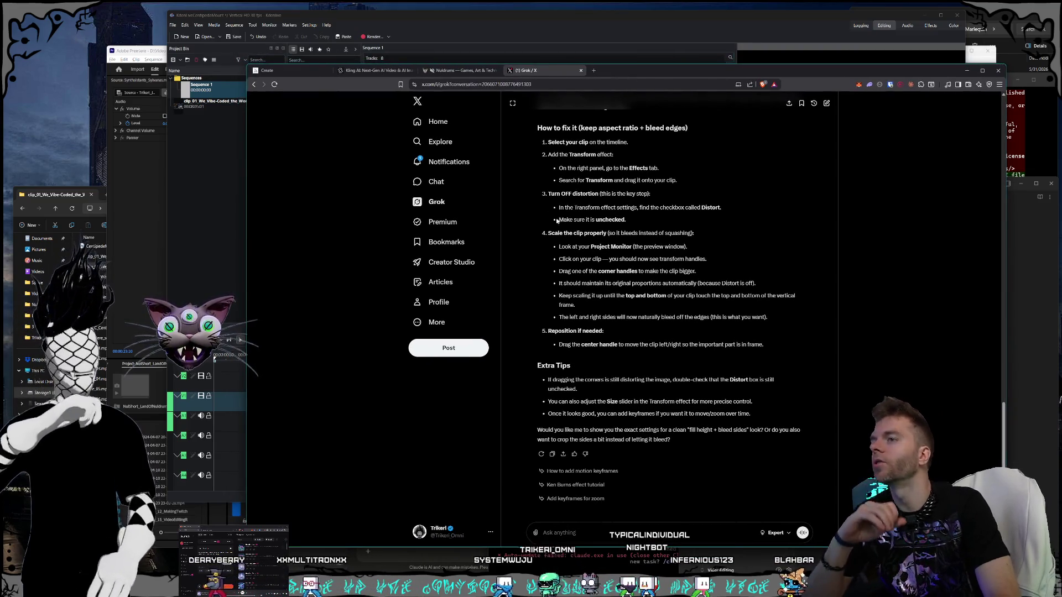
left_click(210, 179)
left_click(232, 102)
left_click_drag(232, 103, 213, 414)
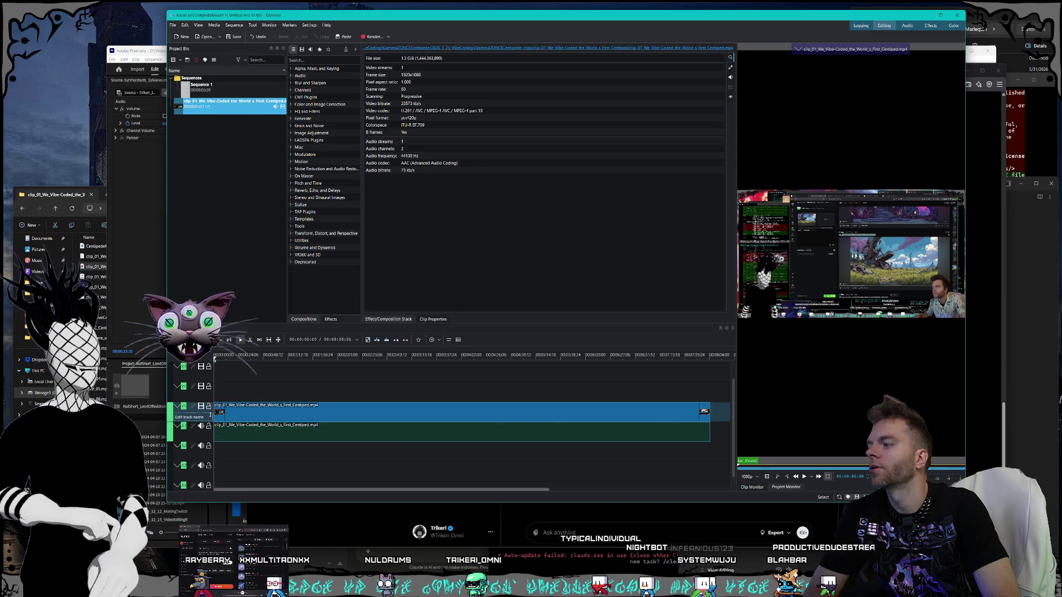
Step: Add a Transform effect to the timeline clip from its context menu
left_click(262, 416)
right_click(262, 416)
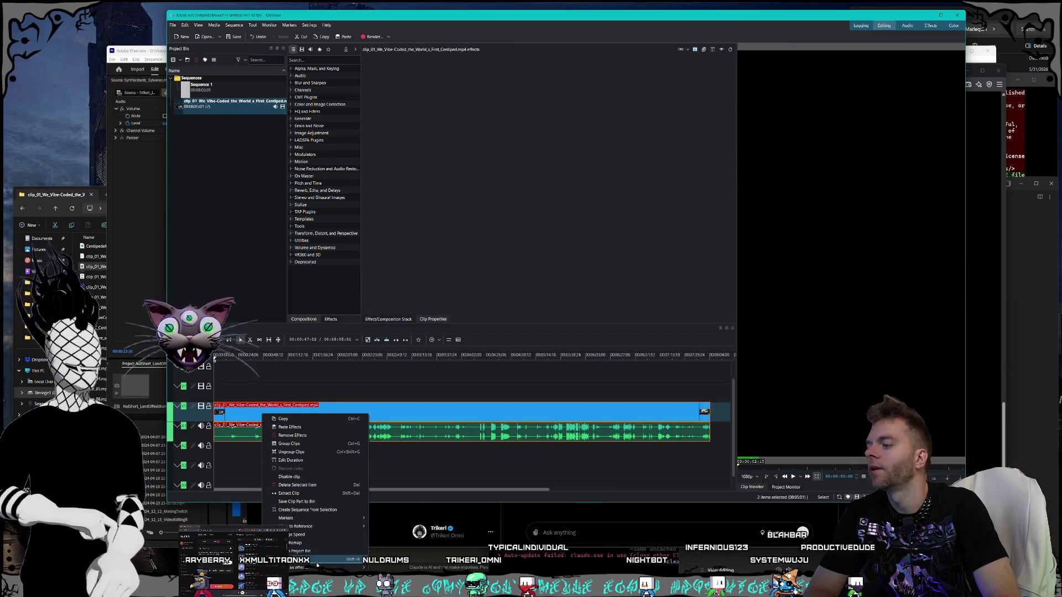
mouse_move(316, 568)
left_click(381, 560)
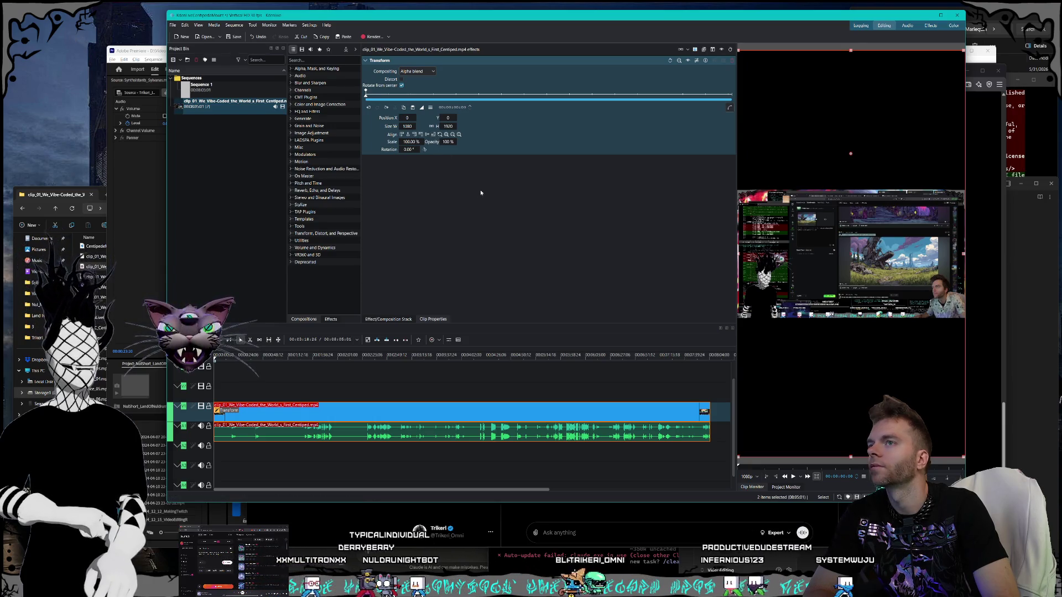
Step: Snip a screenshot of the Kdenlive window with its Transform settings and return to Grok
left_click(201, 40)
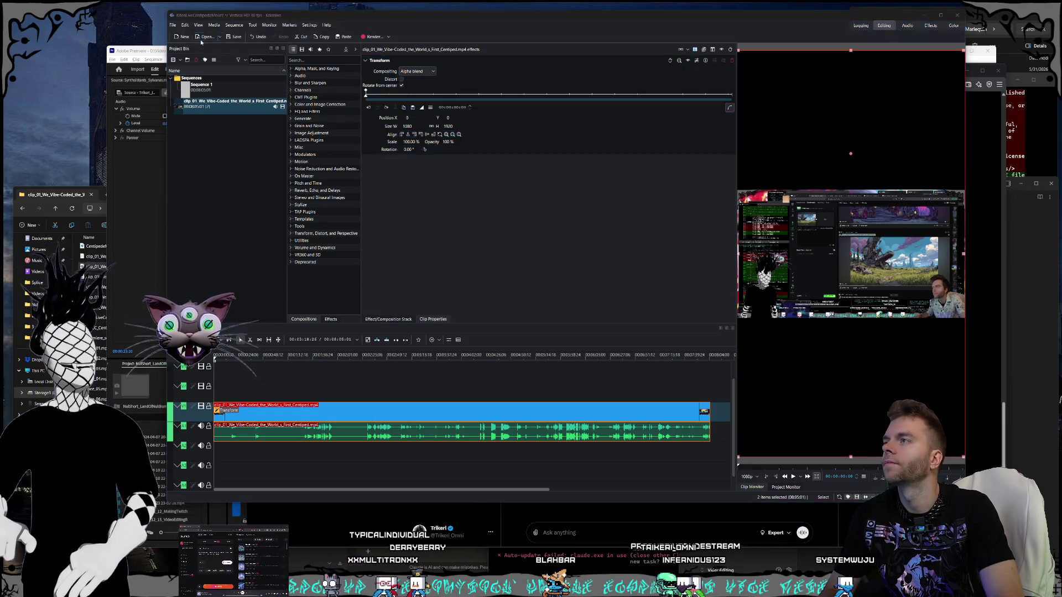
mouse_move(182, 31)
left_mouse_down()
mouse_move(736, 437)
mouse_move(949, 460)
mouse_move(964, 475)
left_mouse_up()
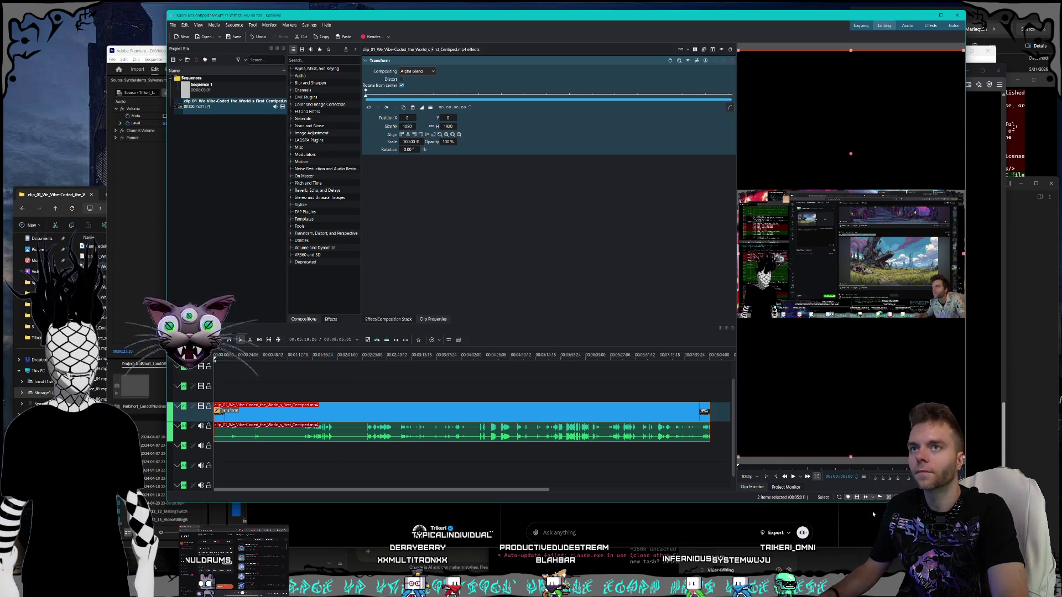
left_click(872, 511)
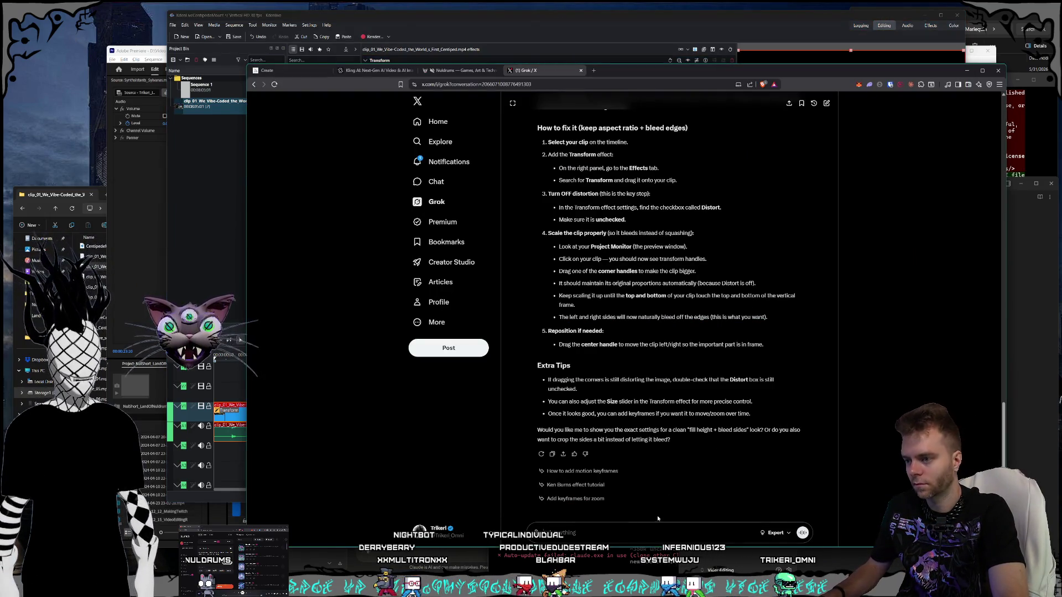
Step: Attach the screenshot and ask Grok why 300% scale is needed to fill with distortion off
key("ctrl+v")
type("distortion is off, it still thinks th")
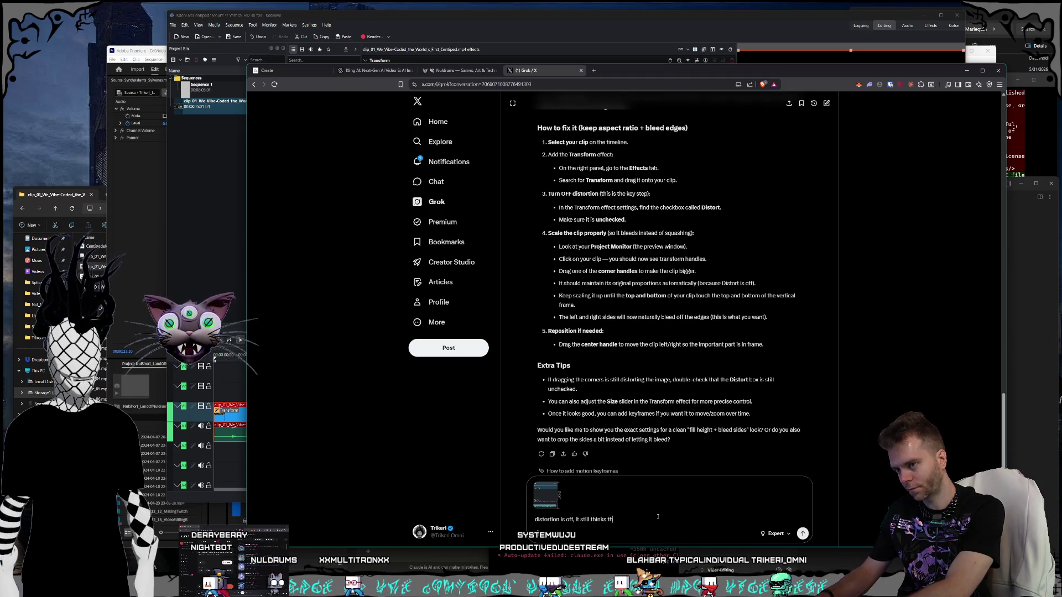
type("is is 100% but it's s")
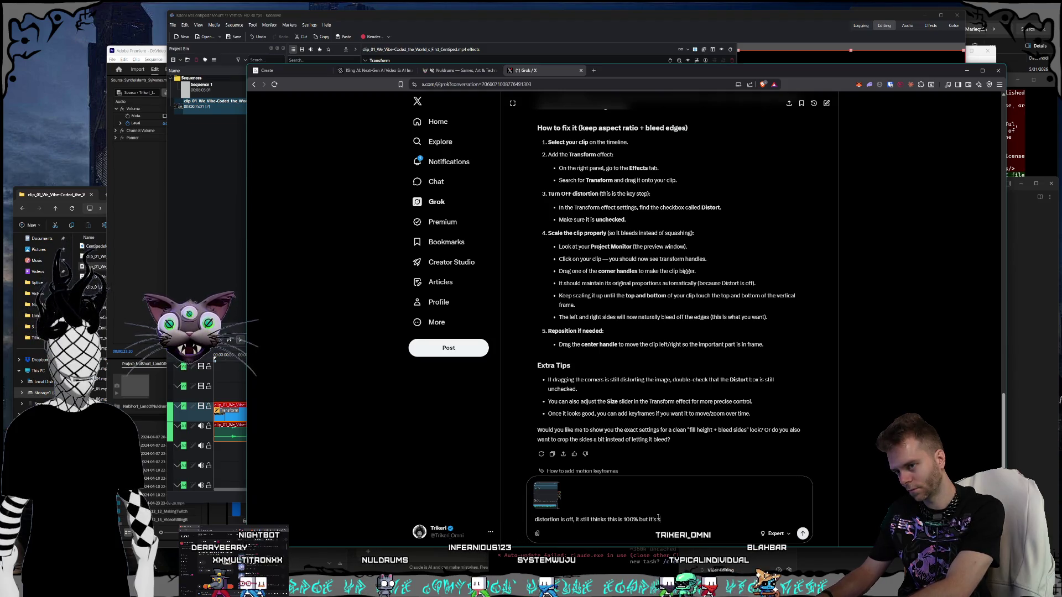
type("a")
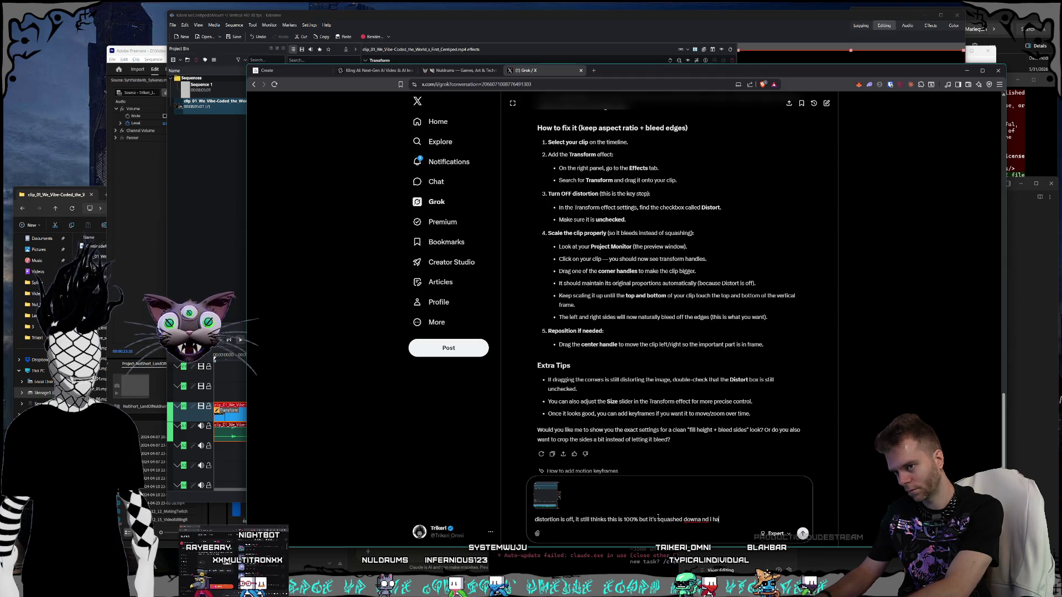
type("re00% to fi")
type("ll the area wh")
type("ich is way more than ")
type("when I dr")
type("ag it in in prem")
type("iere")
key("Return")
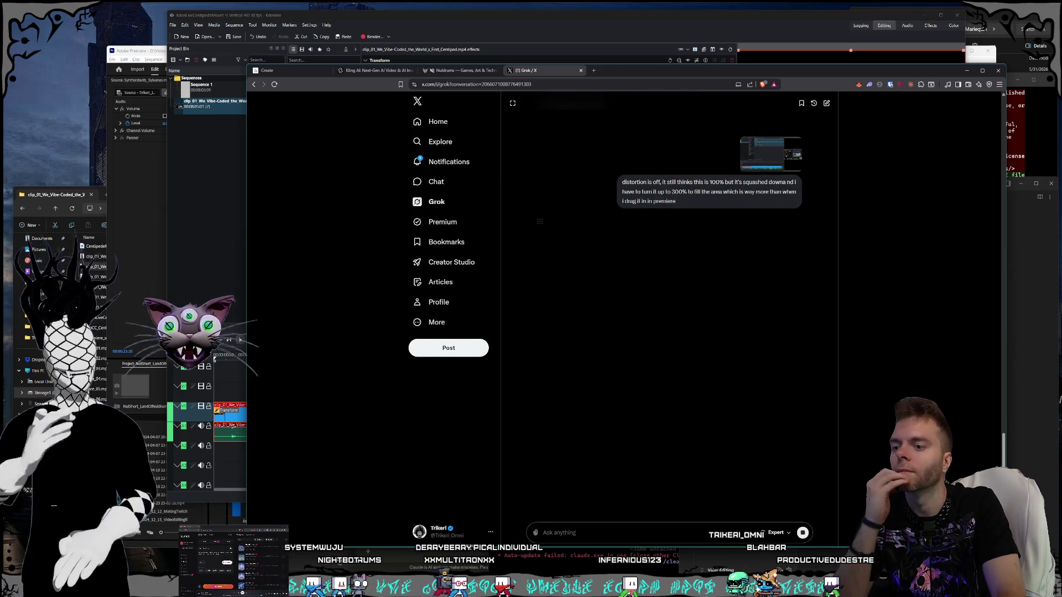
key("alt+Tab")
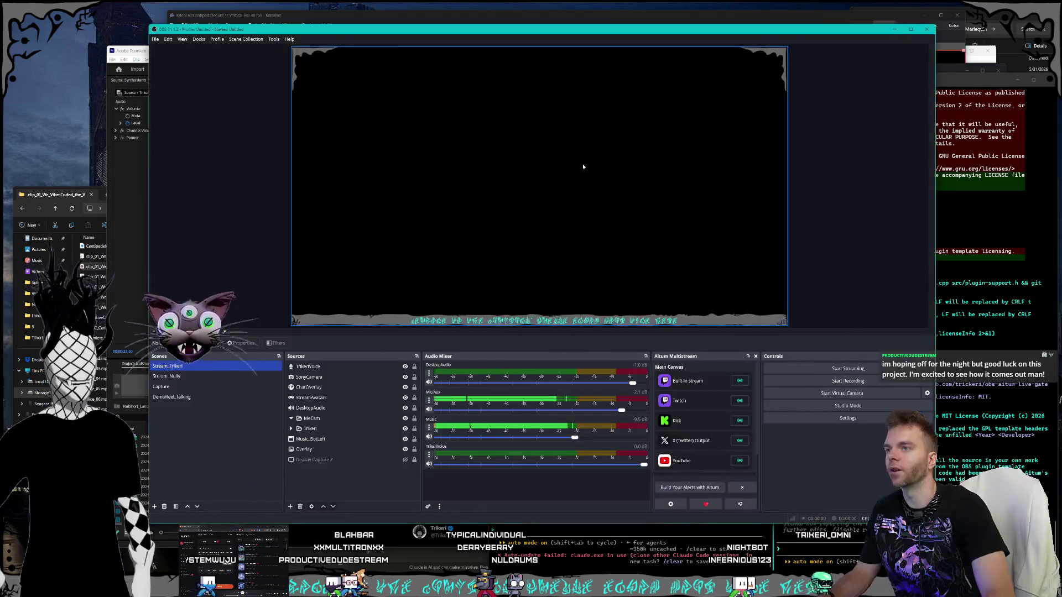
Step: Show OBS's Stream Information panel, then close it and dismiss the closing notice
left_click(245, 39)
mouse_move(199, 39)
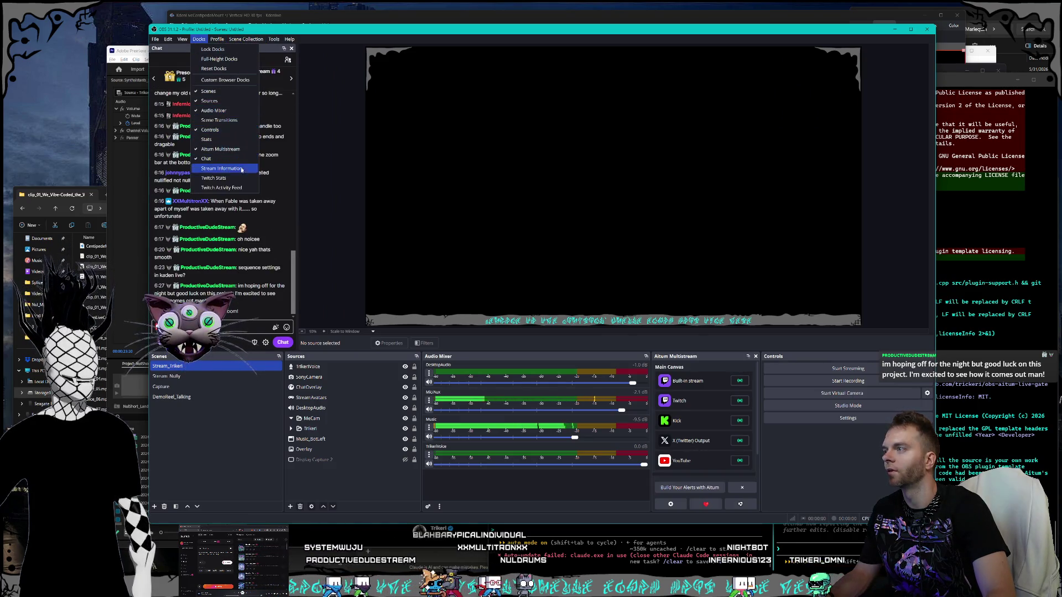
left_click(221, 168)
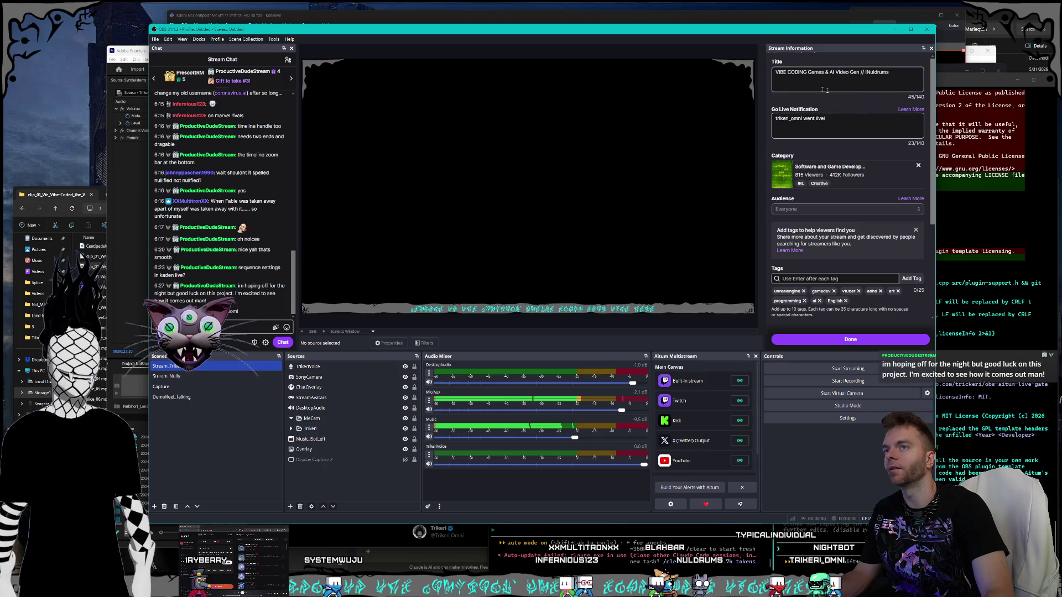
left_click(932, 49)
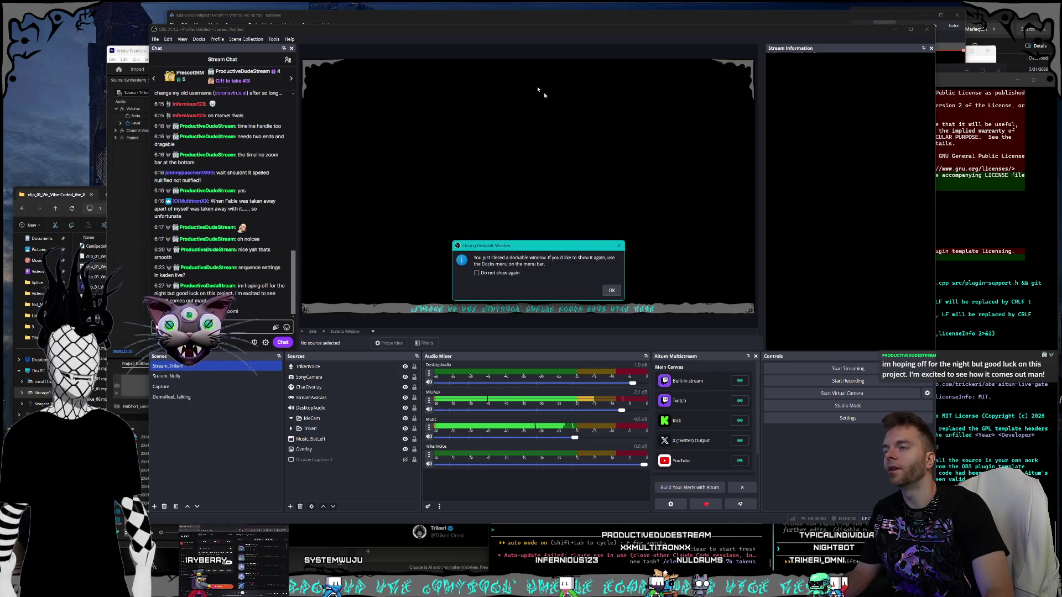
left_click(611, 290)
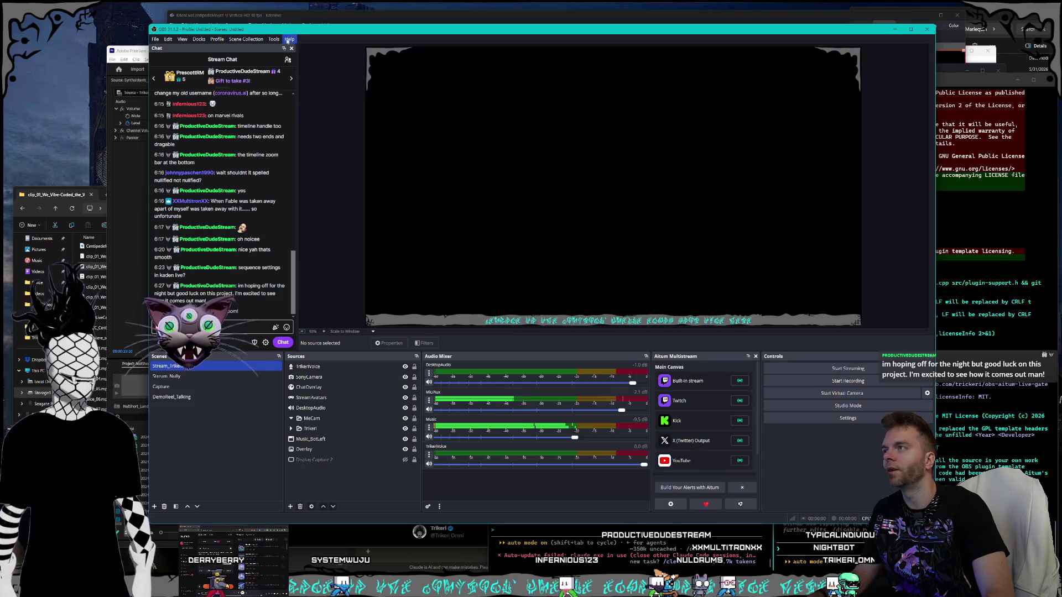
Step: Preview the Go Live Gate, try the X, YouTube, Kick and Twitch stream titles, then close it
left_click(275, 39)
left_click(293, 118)
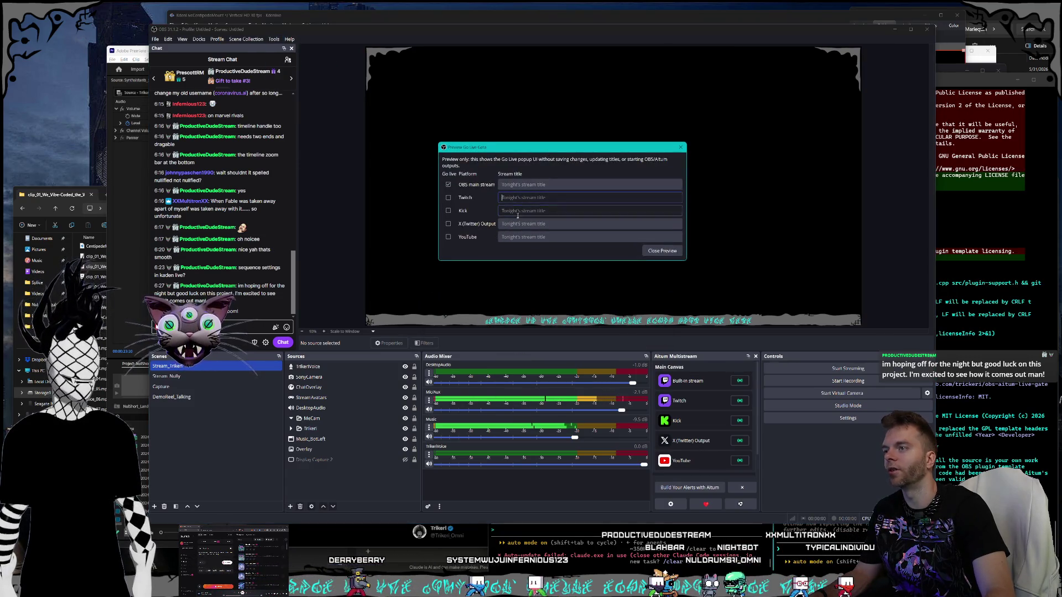
left_click(523, 223)
left_click(521, 237)
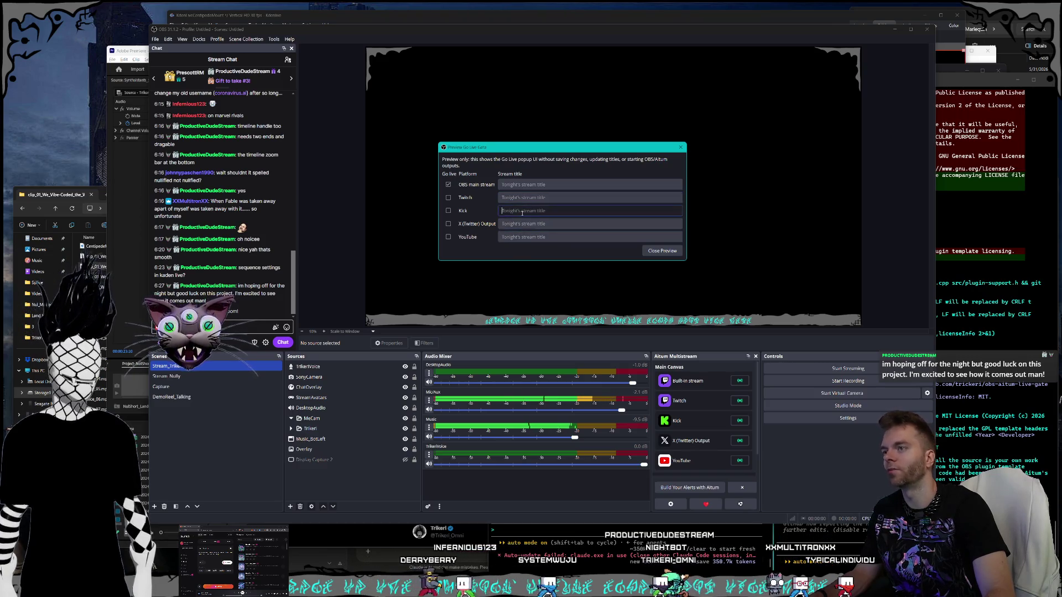
left_click(523, 210)
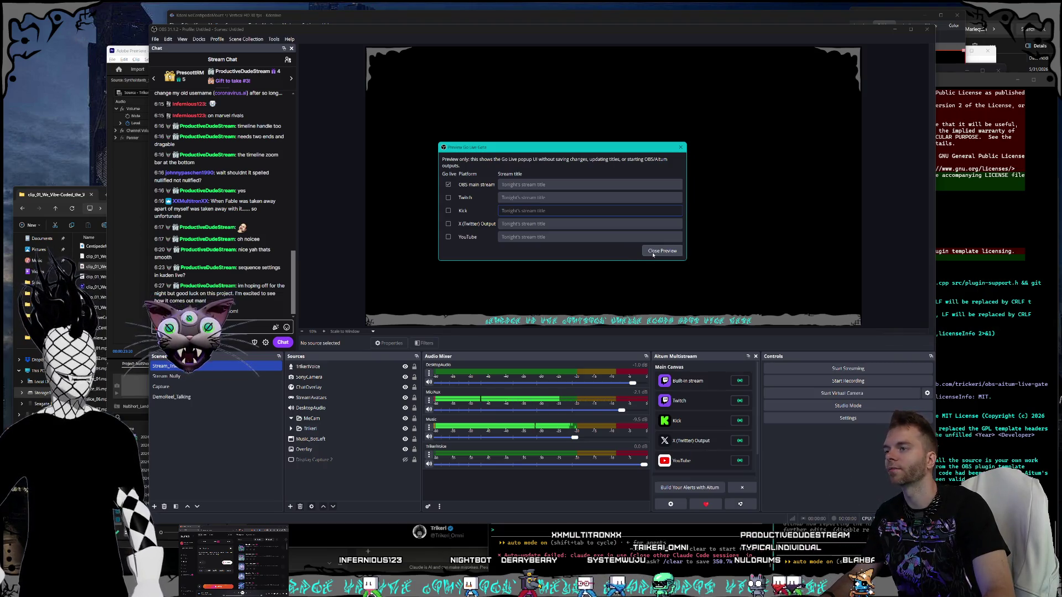
left_click(545, 198)
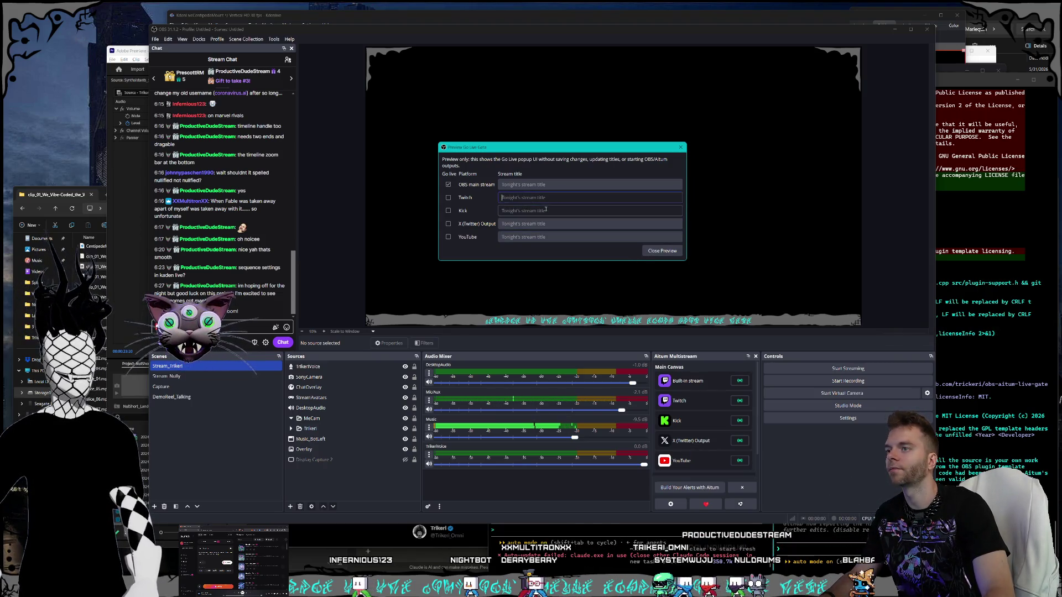
left_click(544, 234)
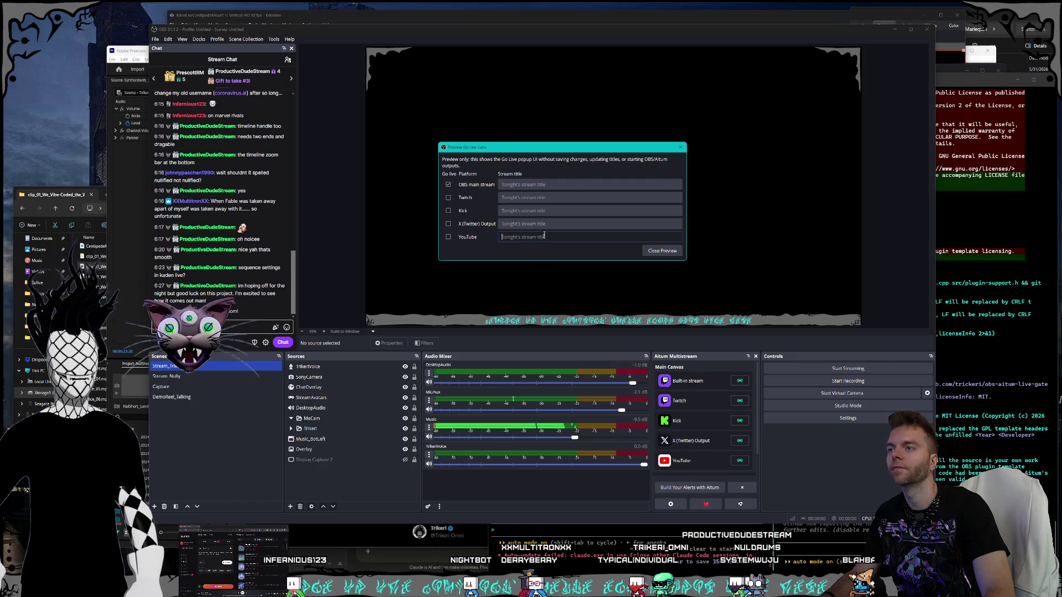
left_click(551, 211)
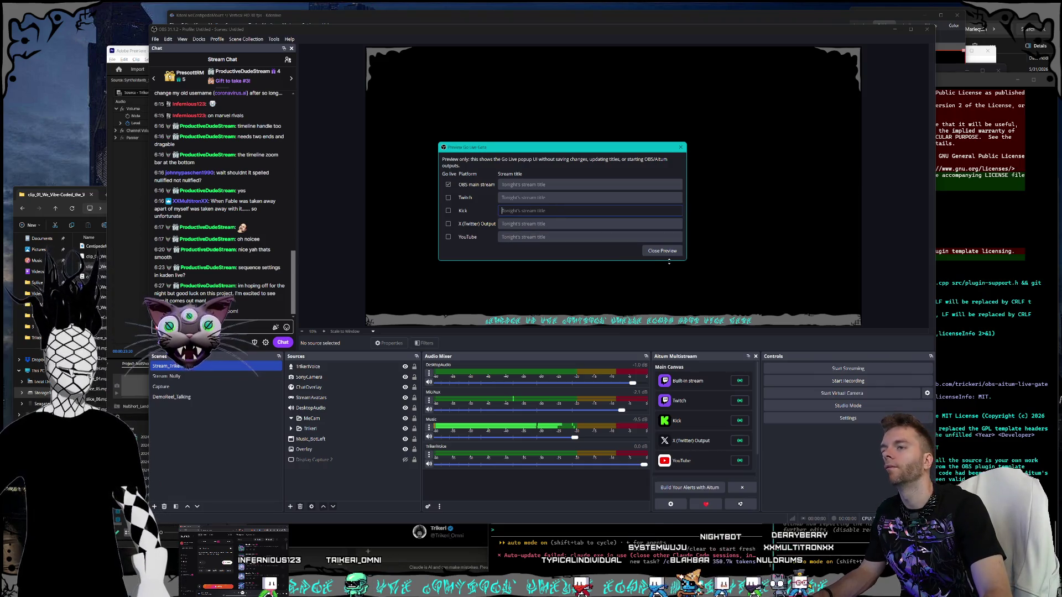
left_click(663, 251)
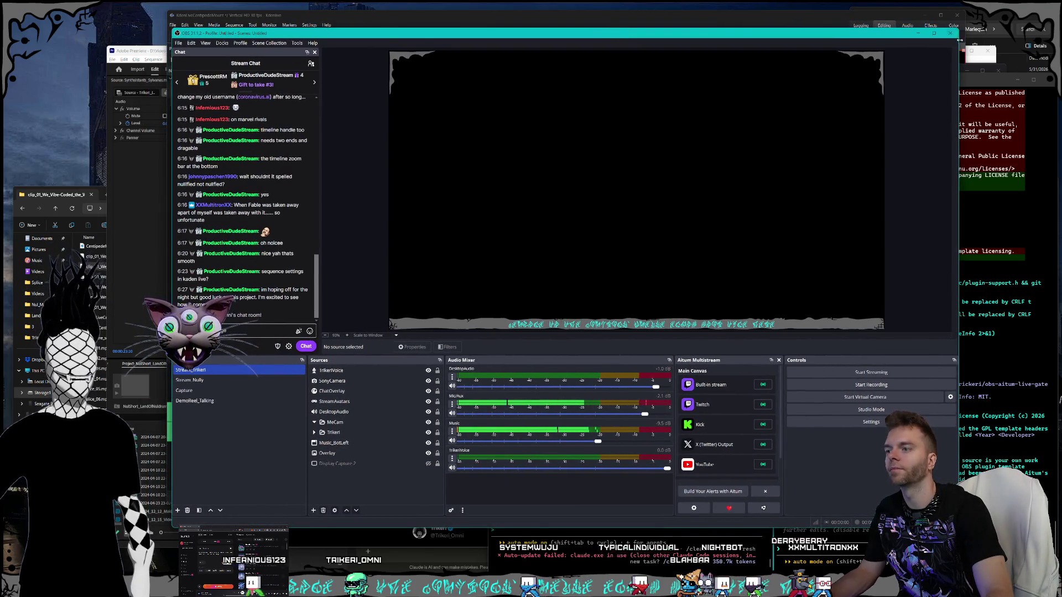
Step: Close OBS and draft a Claude Code prompt about building, testing shadows and putting everything on GitHub
left_click(952, 33)
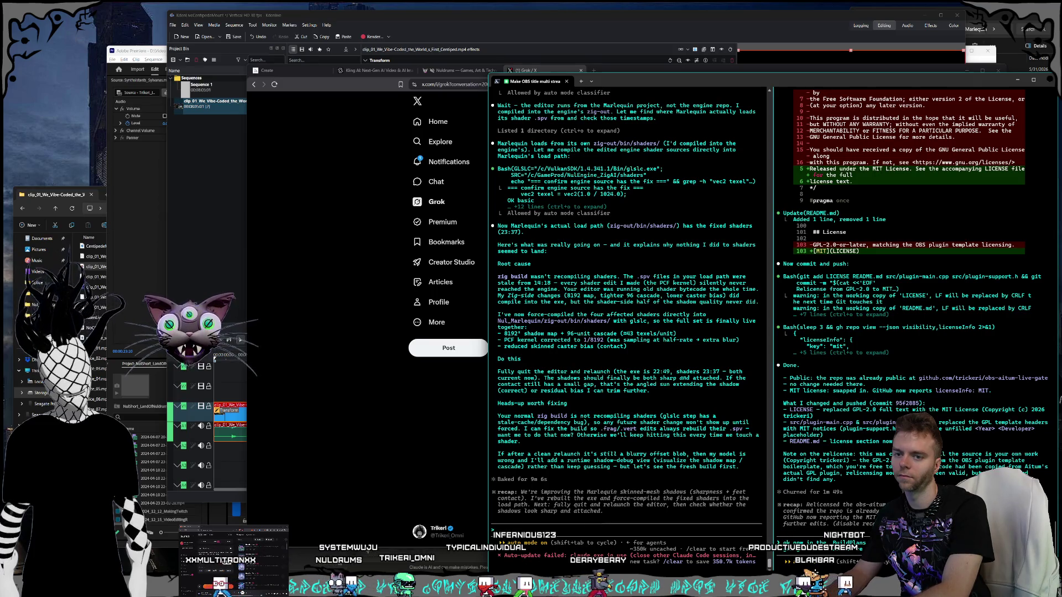
type("going to build and we're")
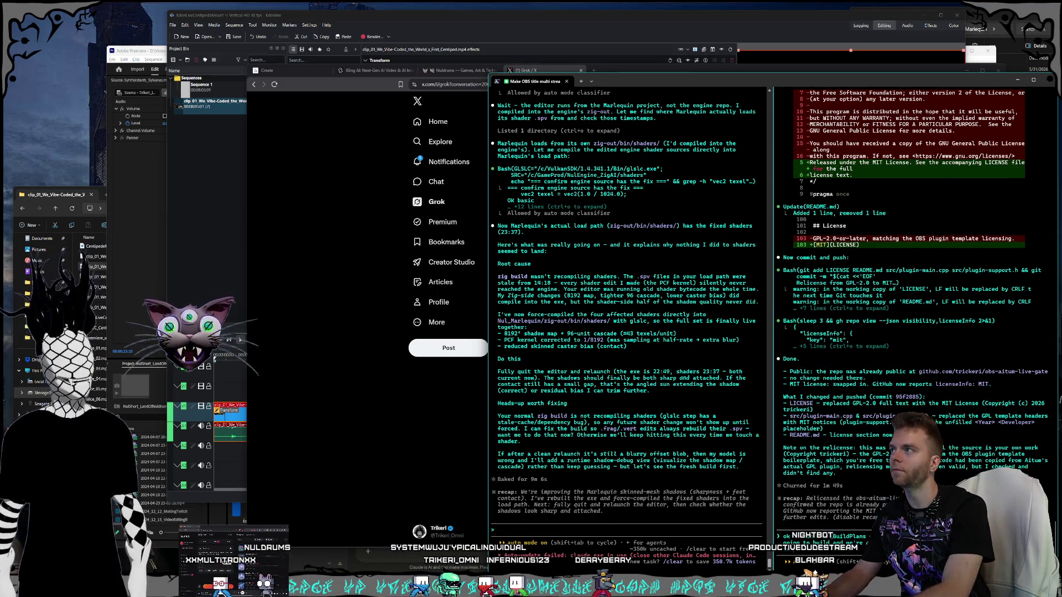
type("eady to see if the shadows work")
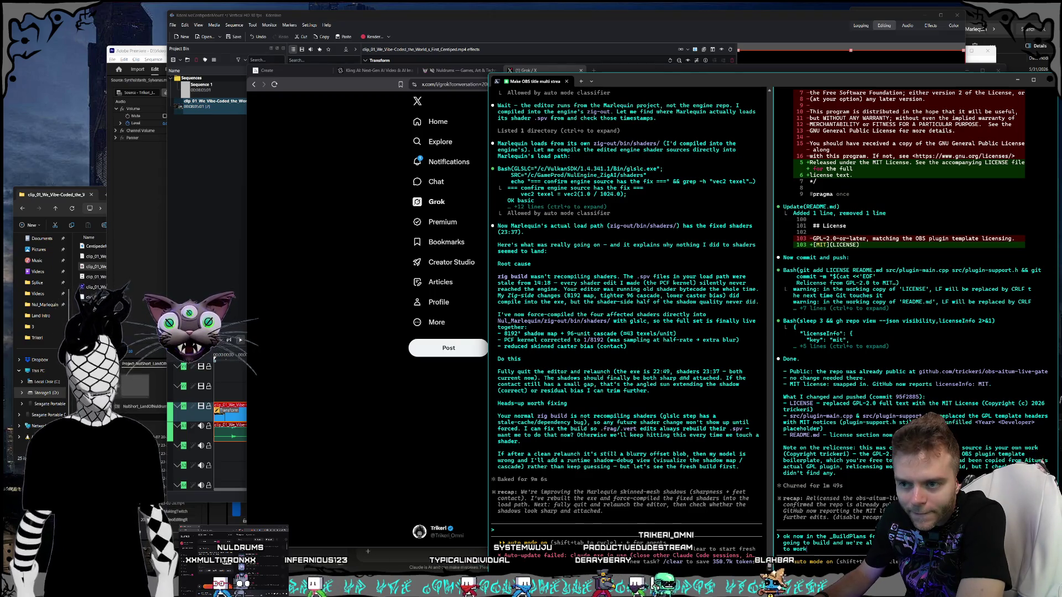
type(" put all of that he")
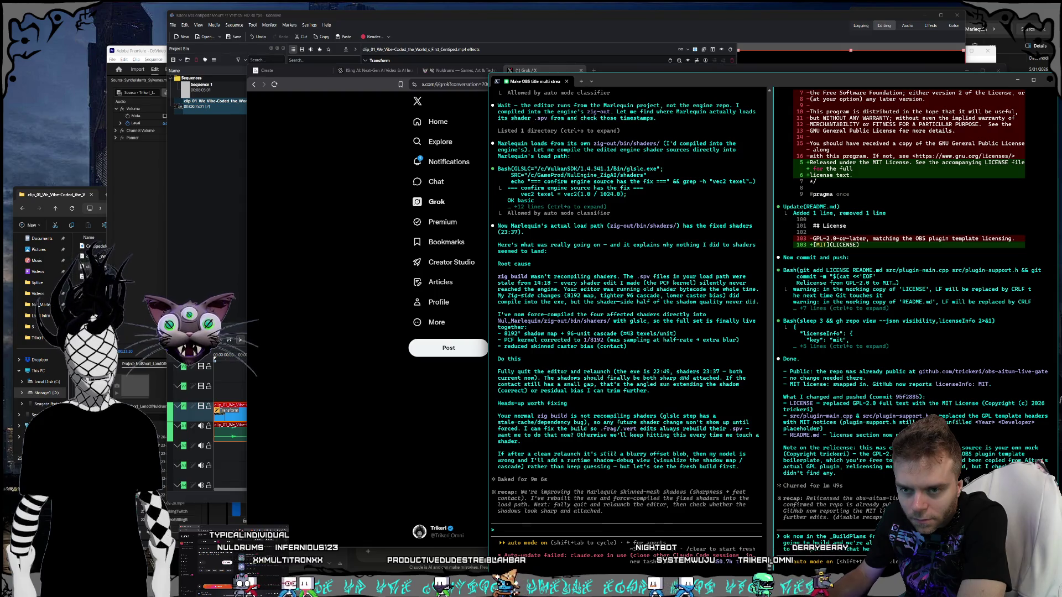
type("r")
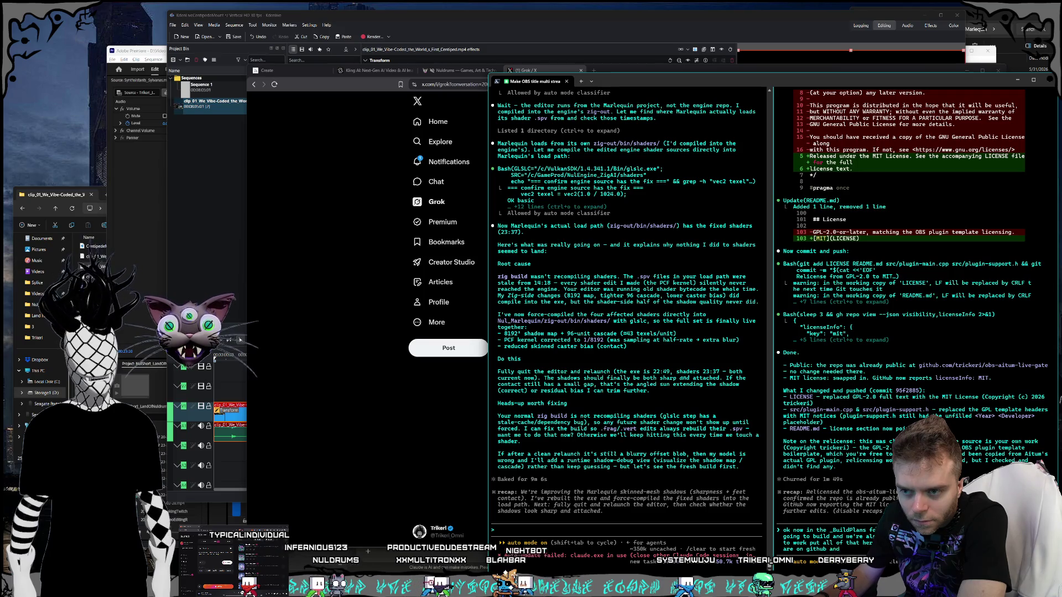
type("e ar ope")
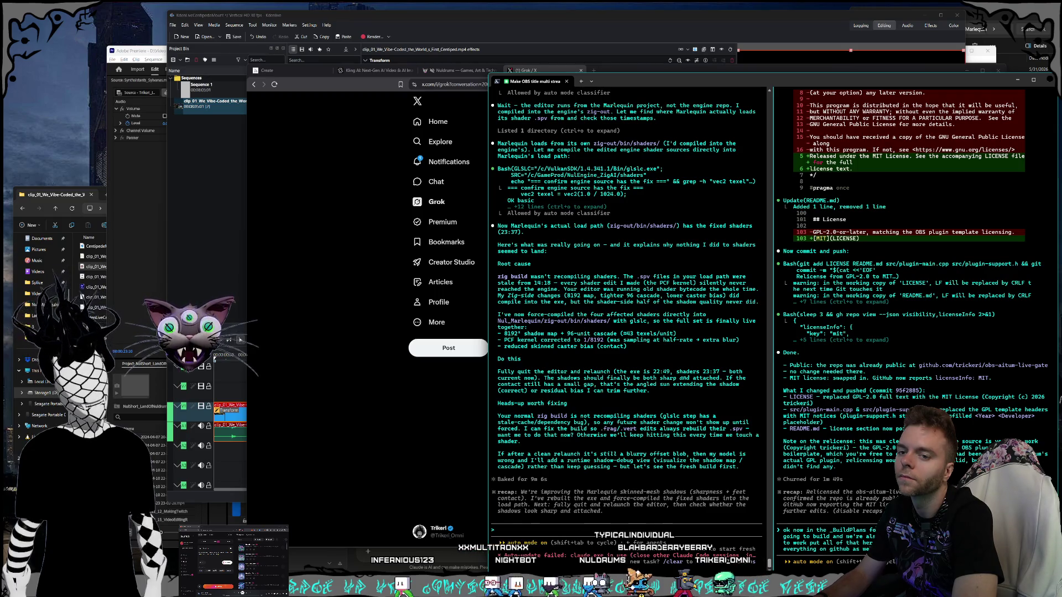
type("called K")
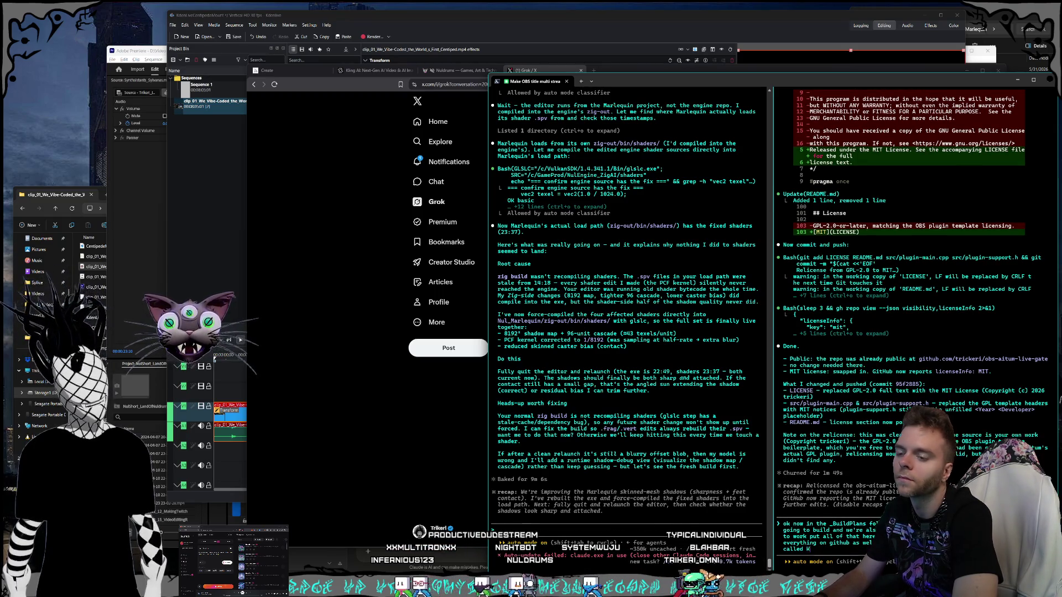
type("ide pr")
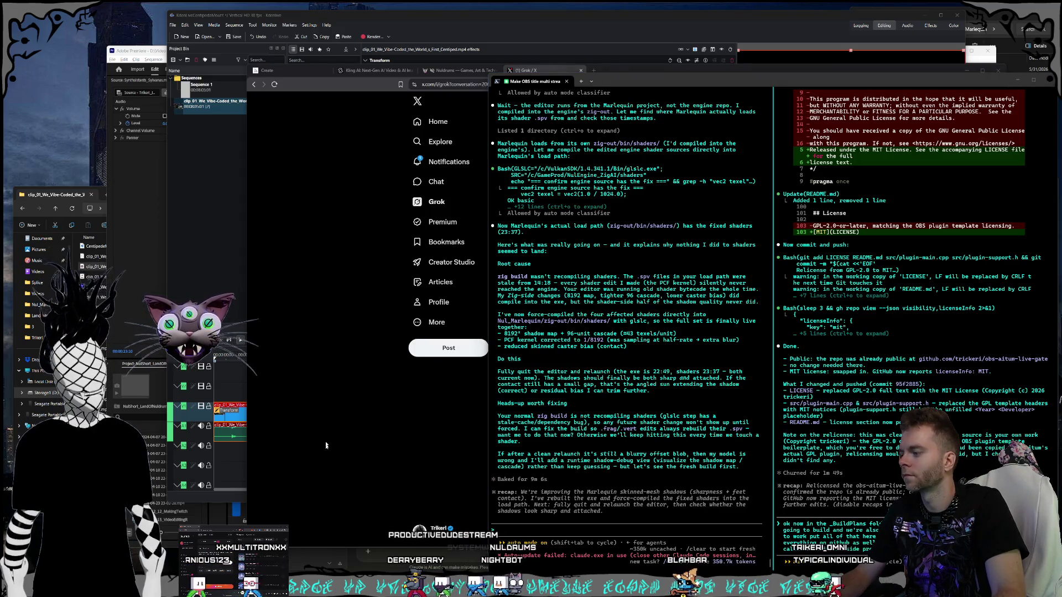
key("super+e")
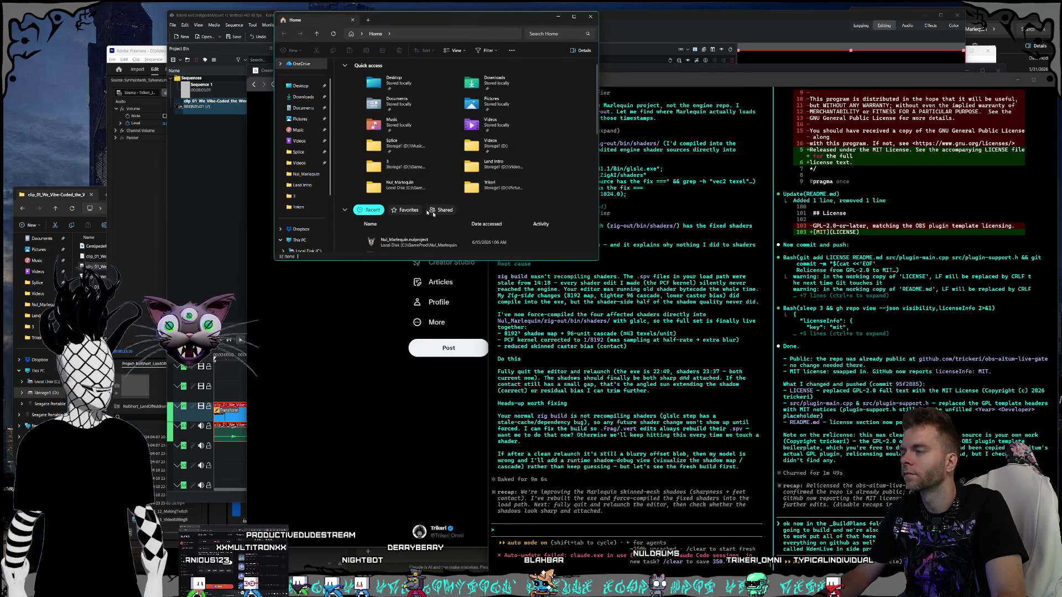
Step: Browse the C:\Programming folder on Local Disk (C:), then close File Explorer
scroll(304, 199, "down", 3)
left_click(308, 174)
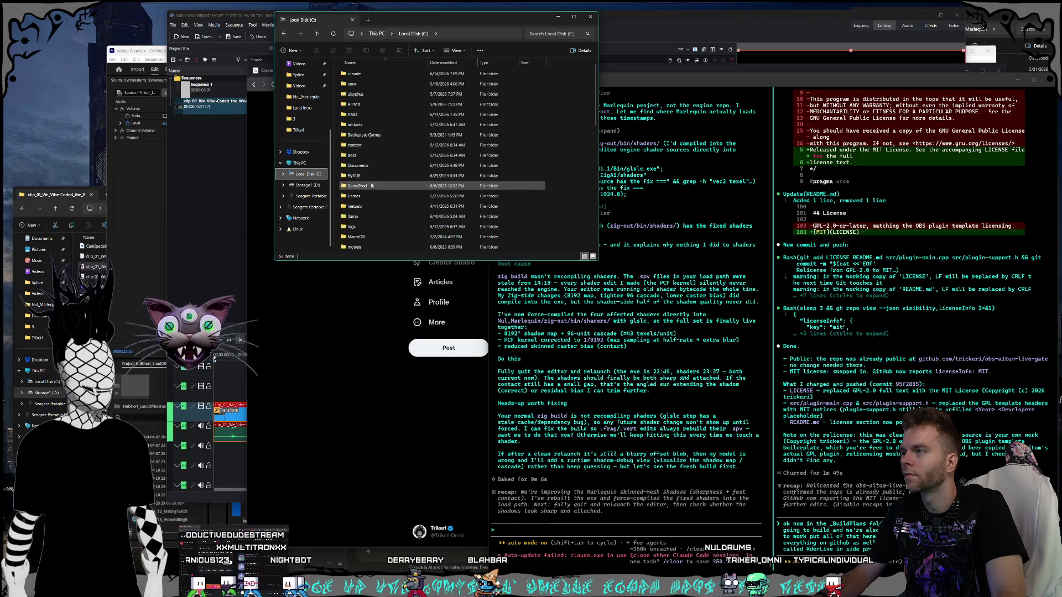
scroll(370, 186, "down", 5)
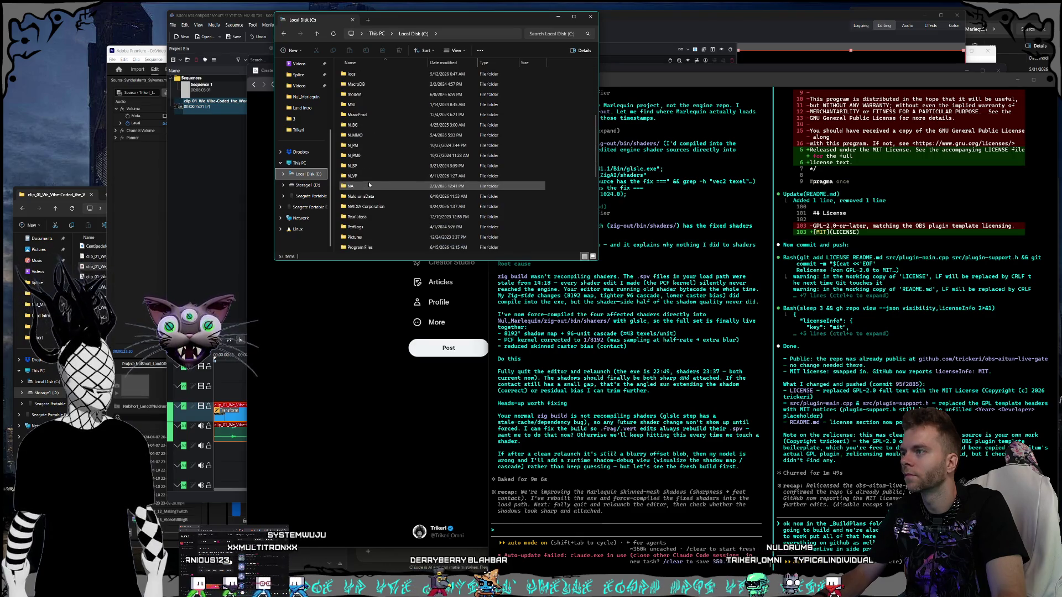
scroll(369, 185, "down", 3)
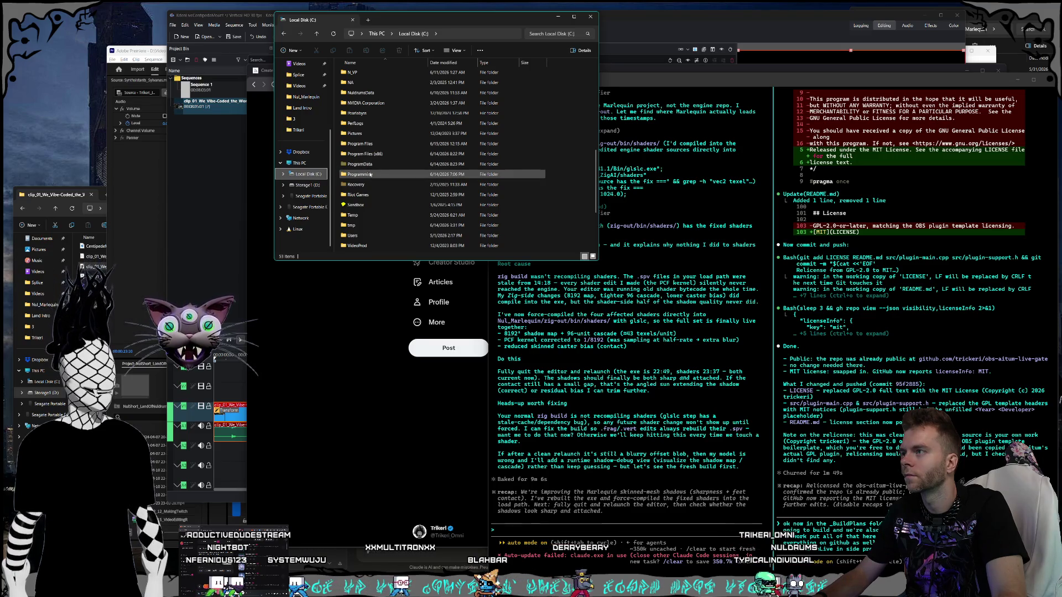
double_click(369, 174)
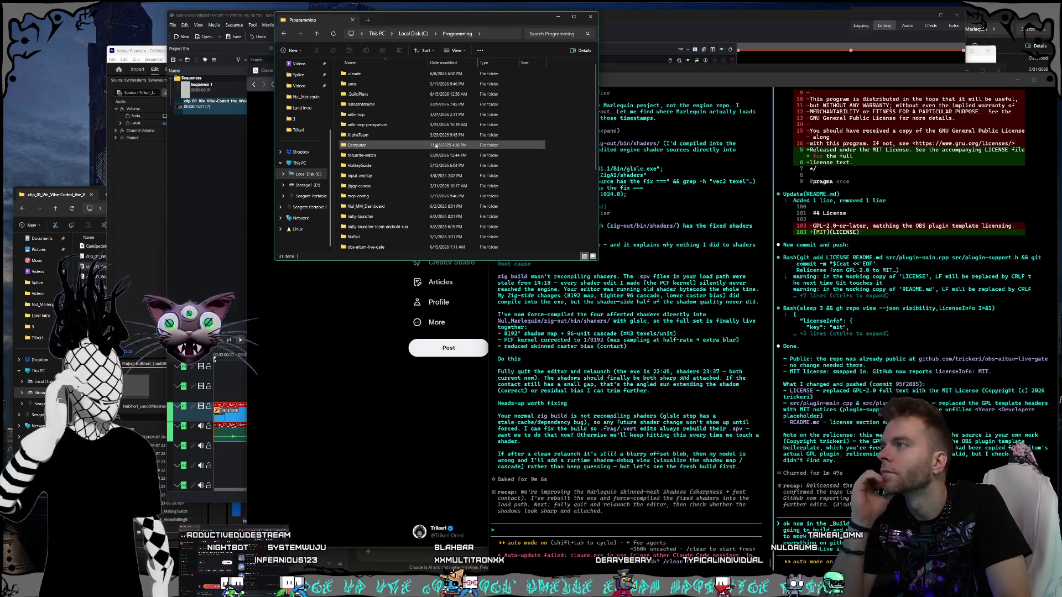
scroll(436, 145, "down", 3)
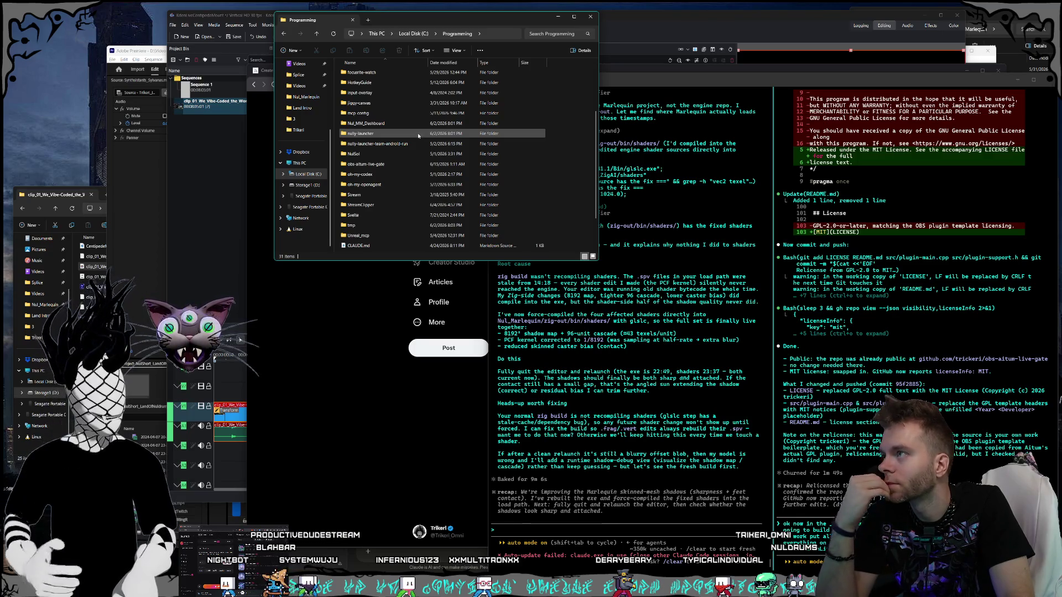
mouse_move(418, 136)
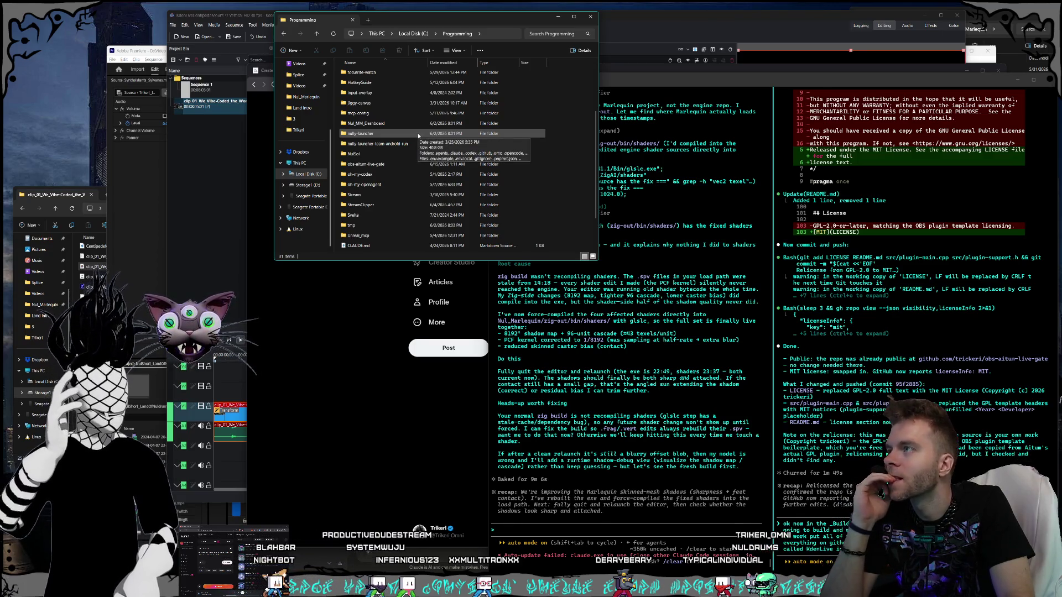
scroll(418, 136, "up", 3)
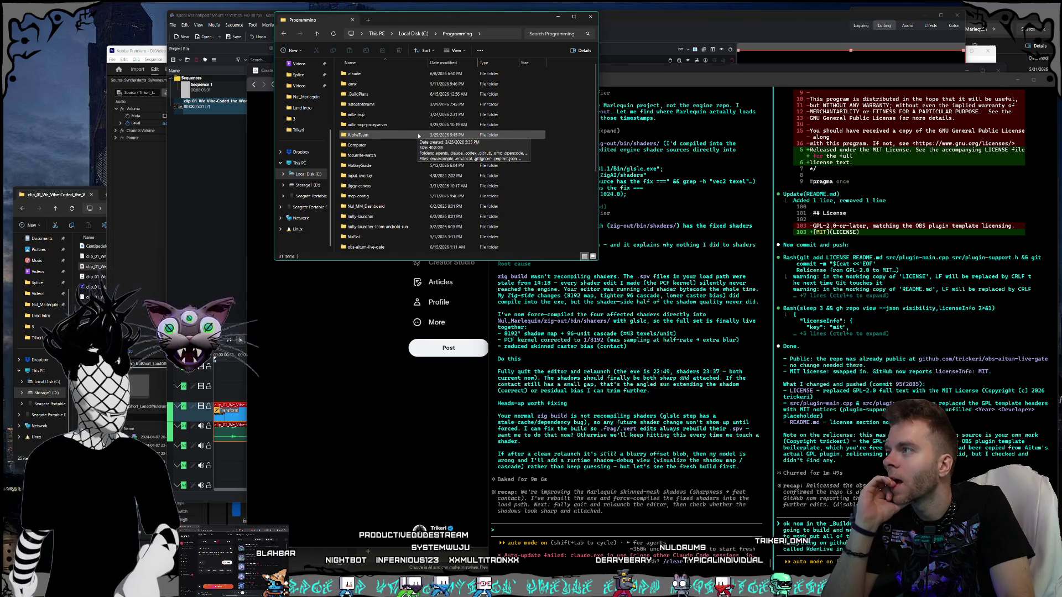
left_click(596, 18)
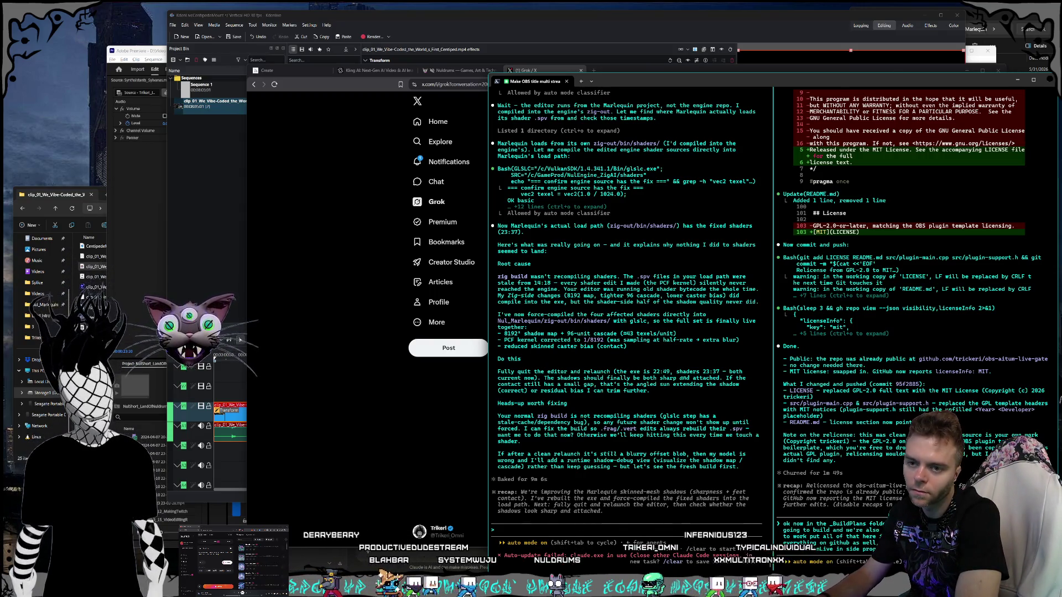
type("ram p")
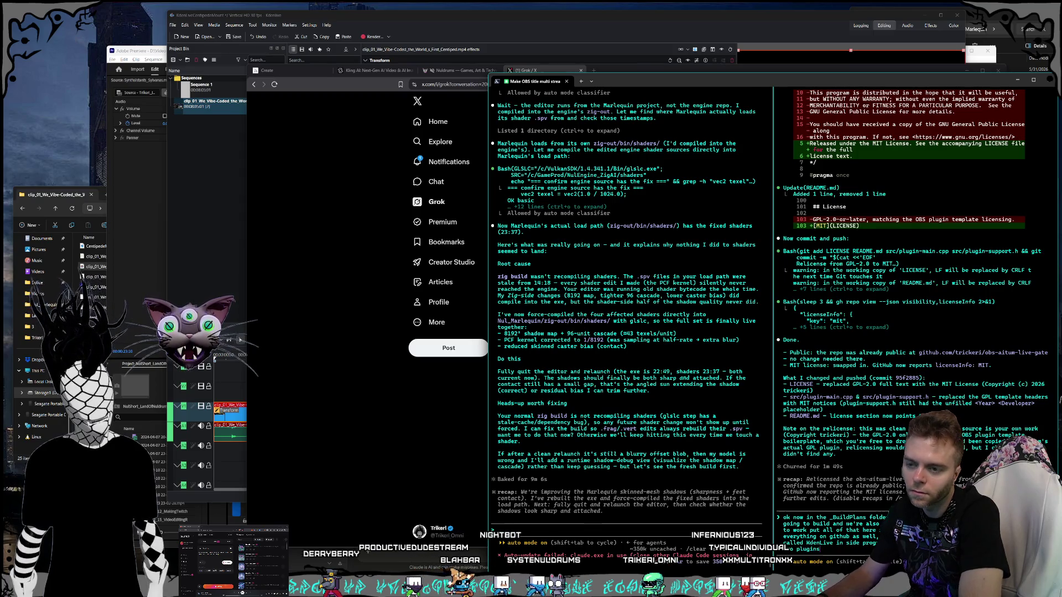
Step: Submit the Kdenlive fork request, skip the licensing and repo-layout questions, and decline the rest
key("Return")
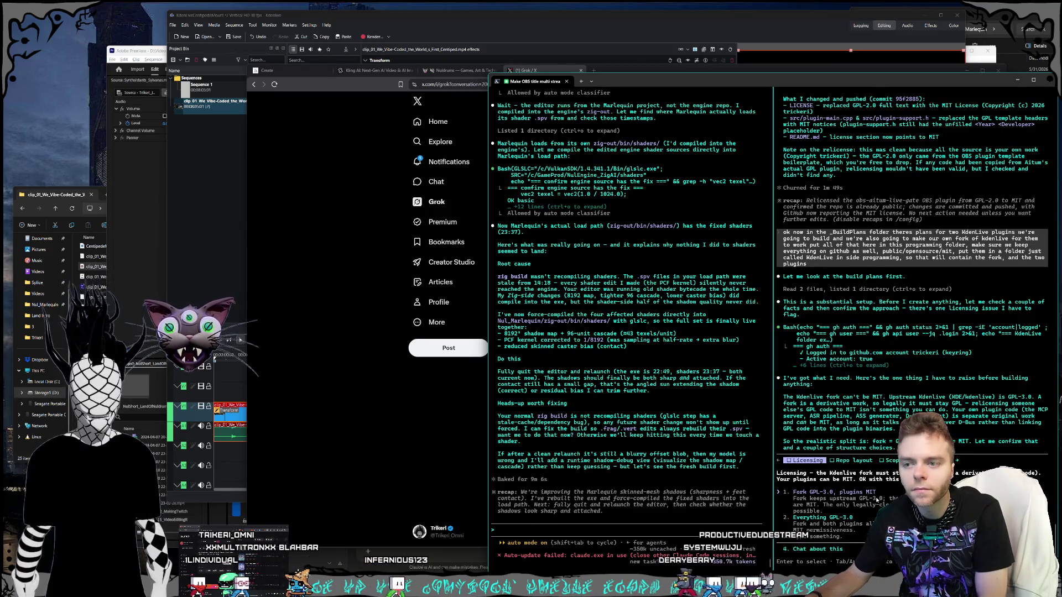
key("Return")
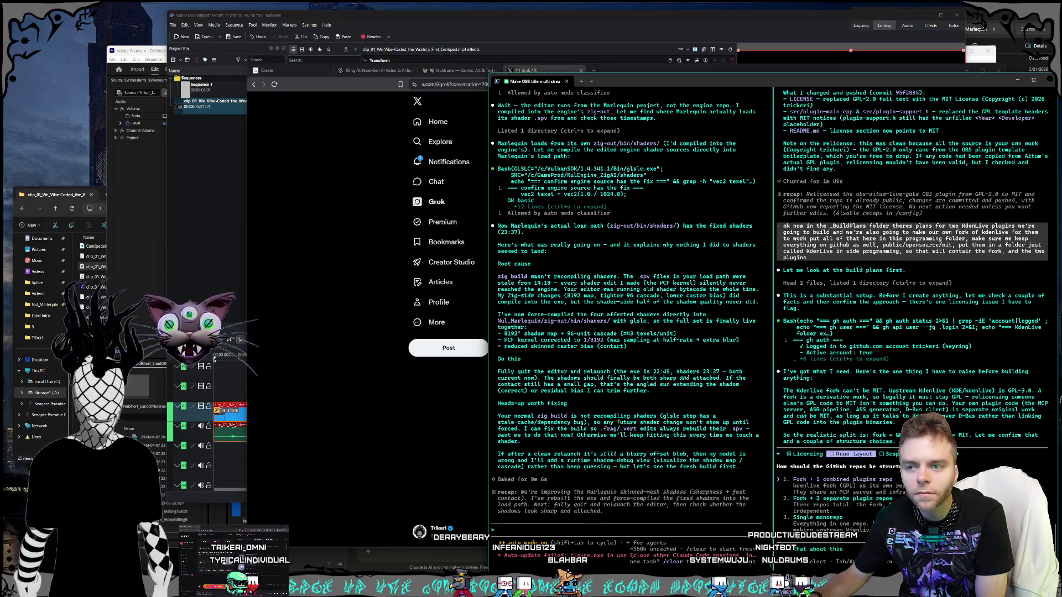
key("Return")
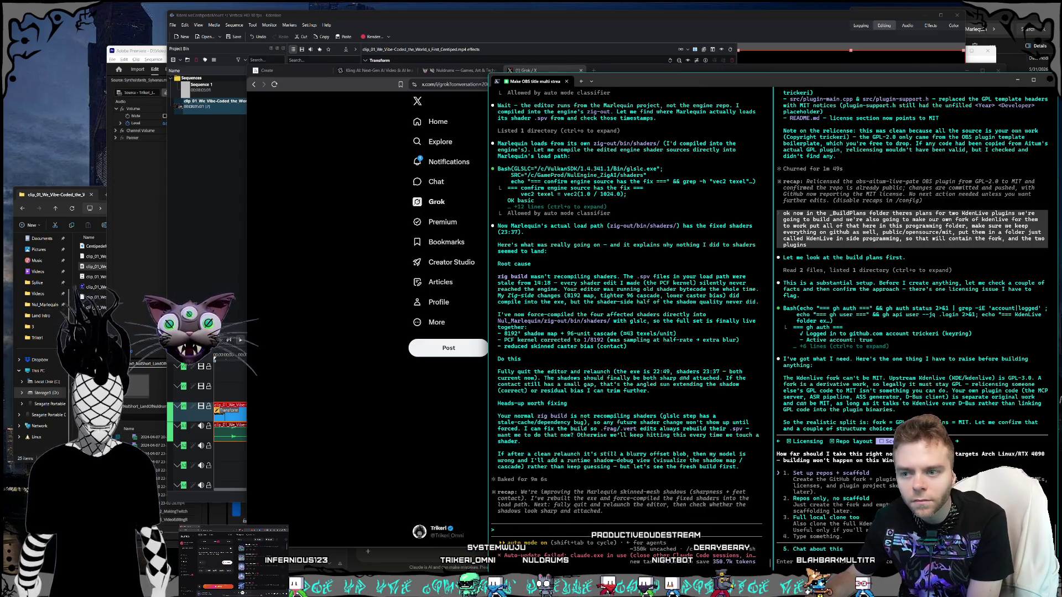
key("Escape")
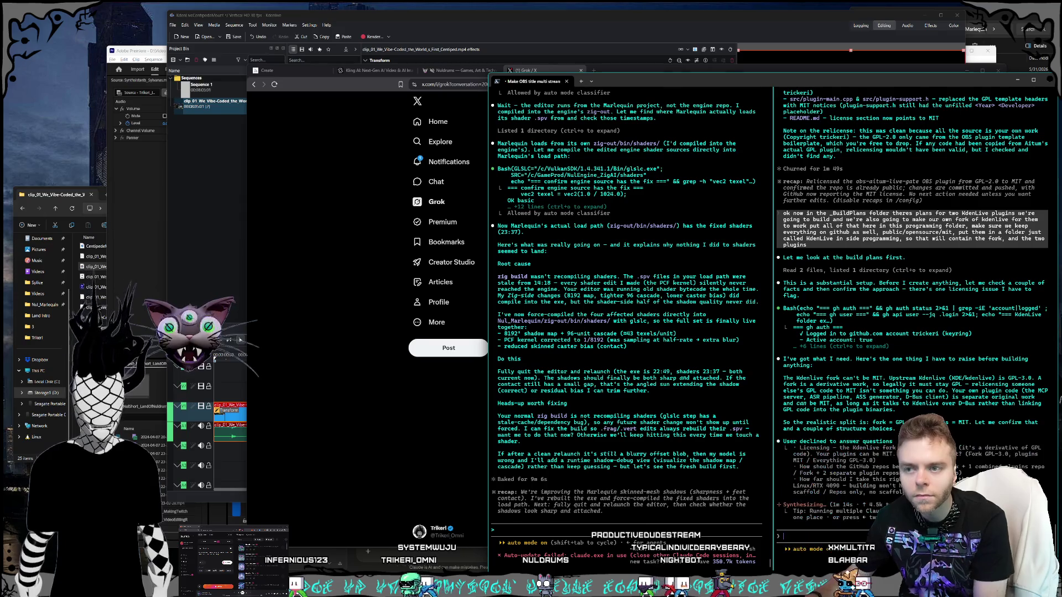
Step: Send Claude Code the go-ahead: 'setup the repos, scaffold, fork etc.' for Windows and Linux
type("se")
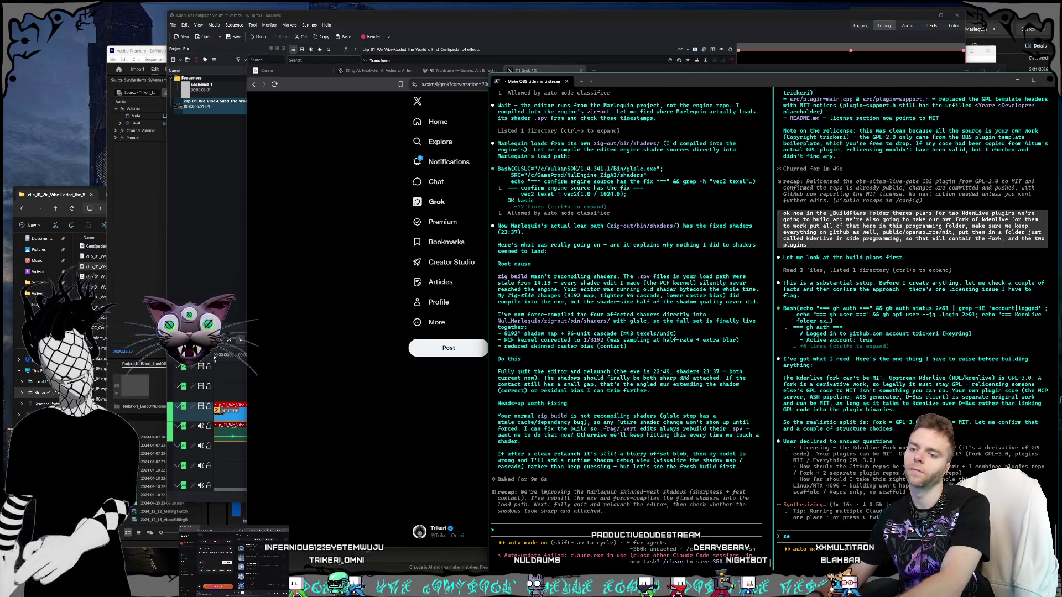
type("tup the repos, scaffold,")
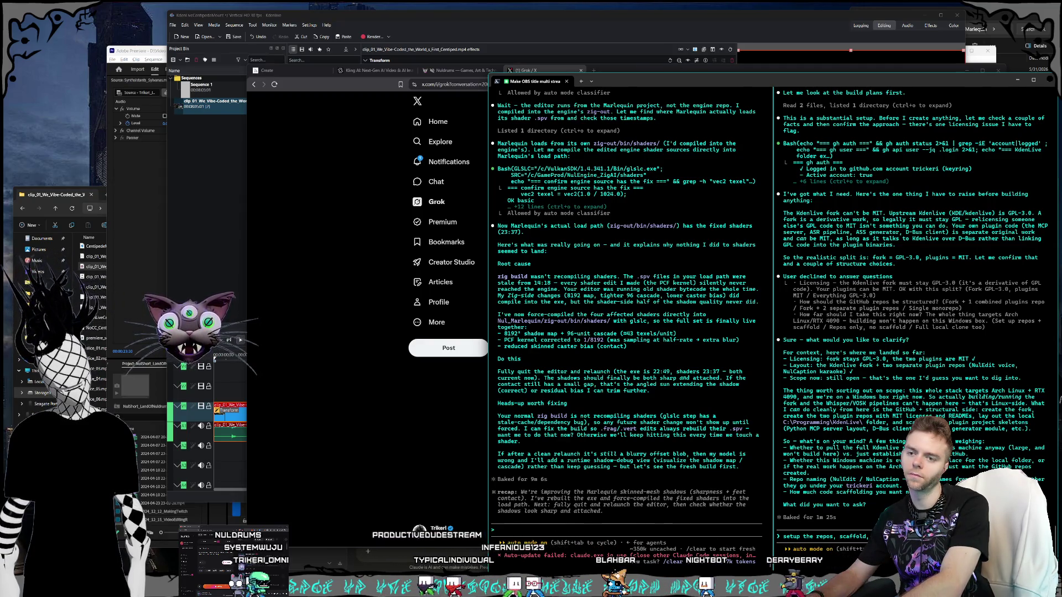
type("ork etc.")
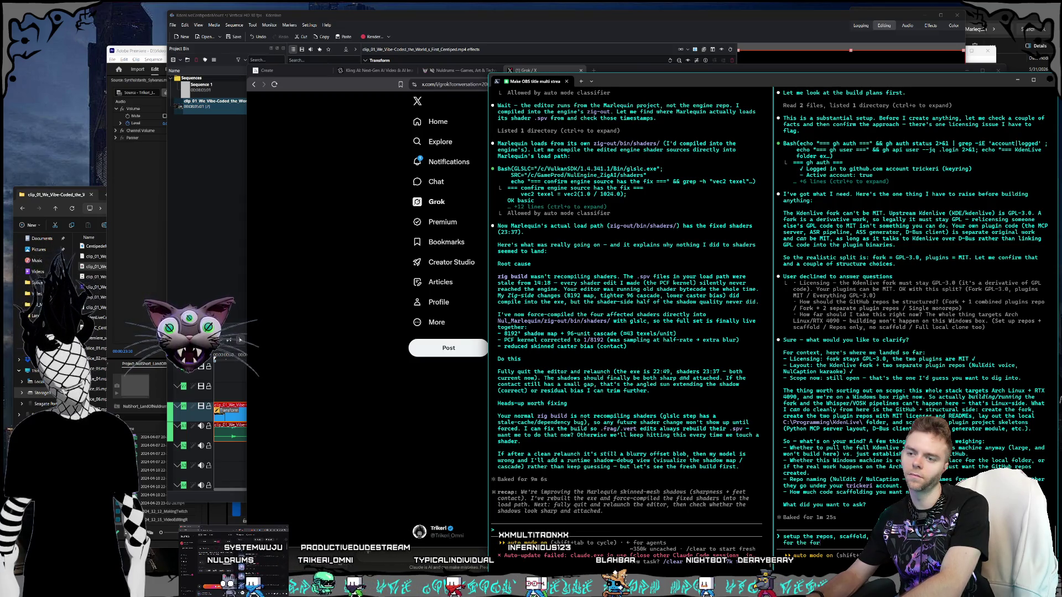
key("BackSpace")
key("BackSpace")
key("BackSpace")
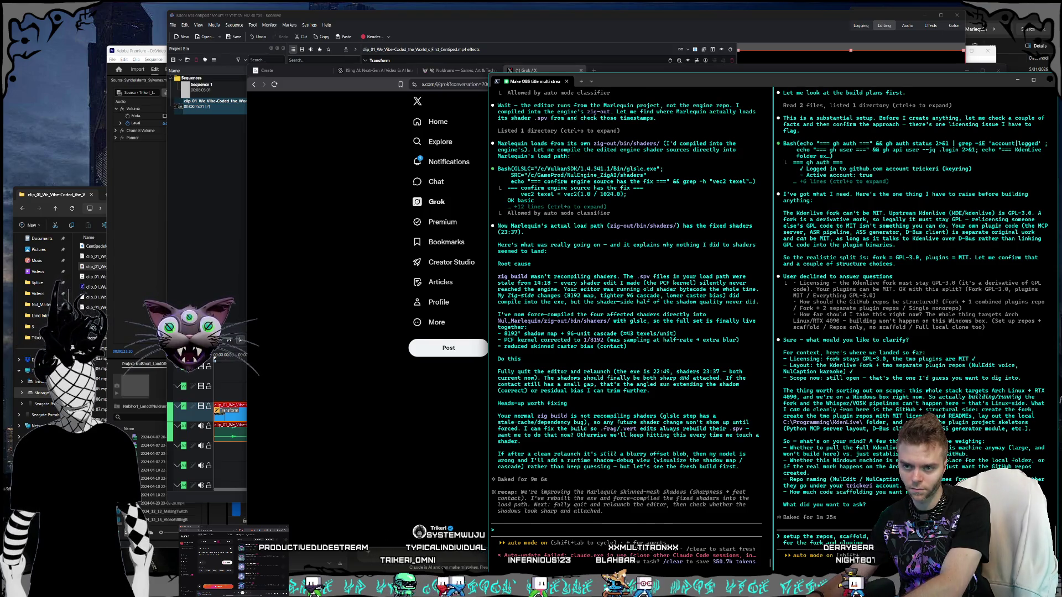
type(",")
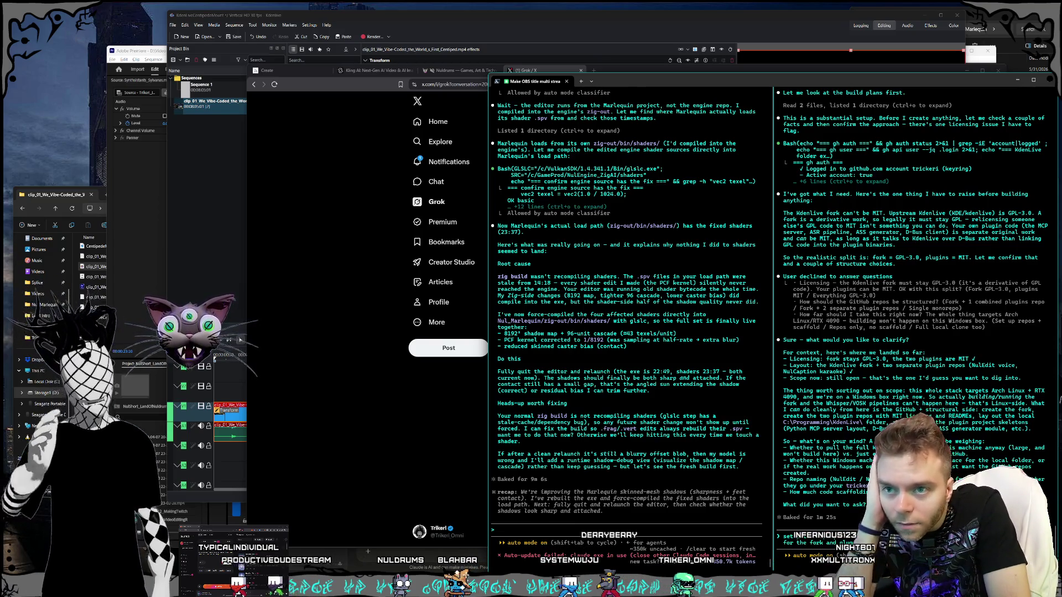
key("Return")
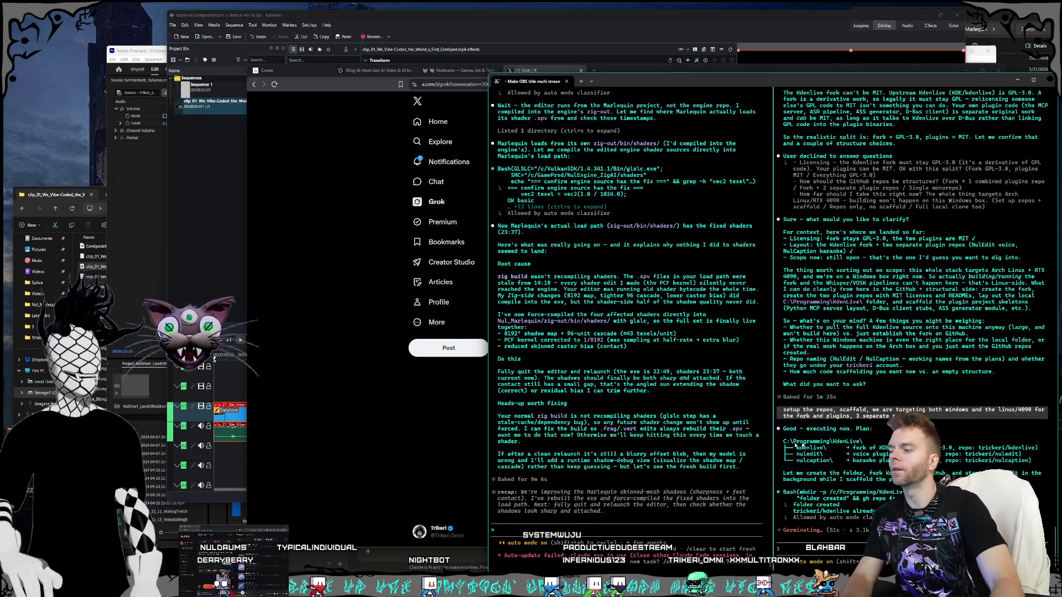
Step: Check session and weekly usage on Claude's Settings > Usage page, then minimize Claude
left_click(394, 569)
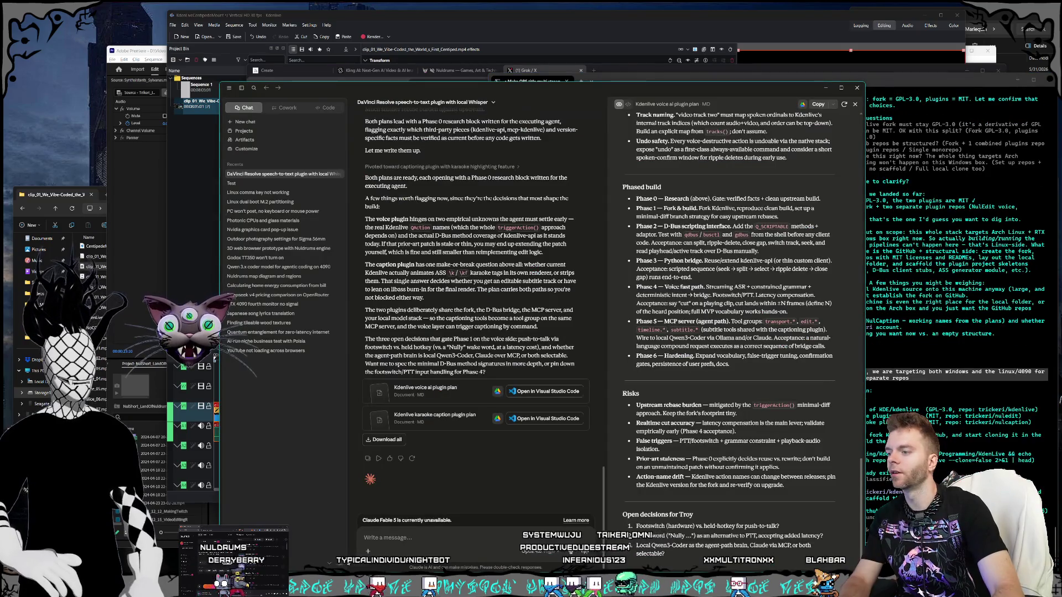
left_click(260, 561)
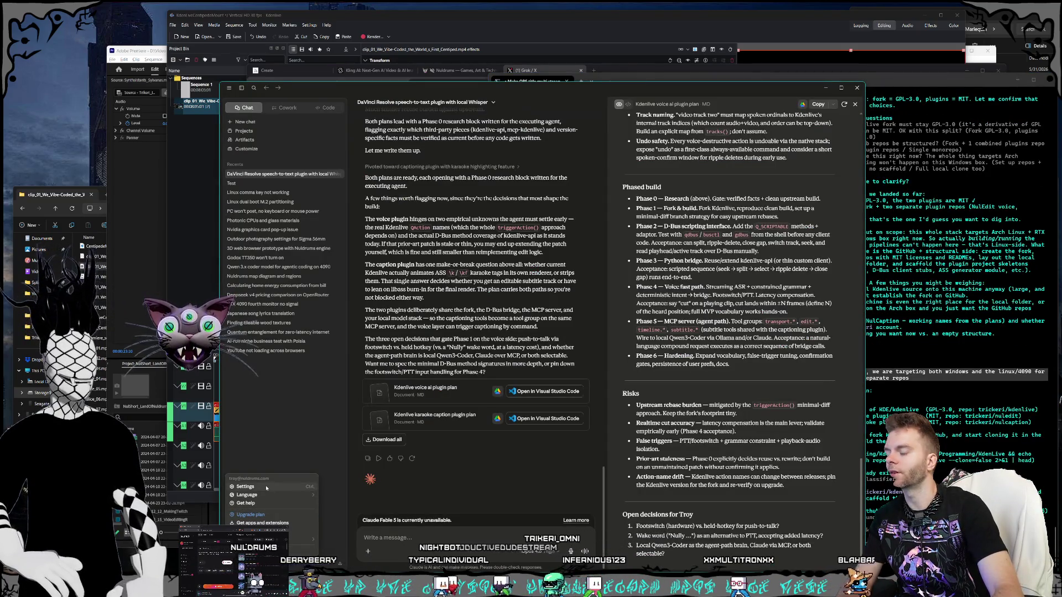
left_click(266, 487)
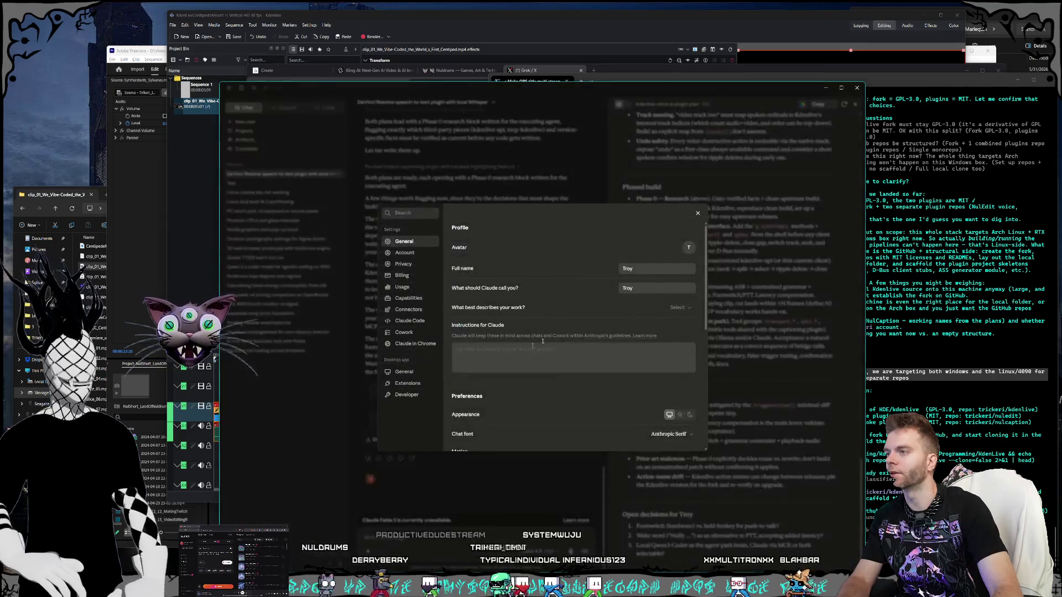
left_click(402, 287)
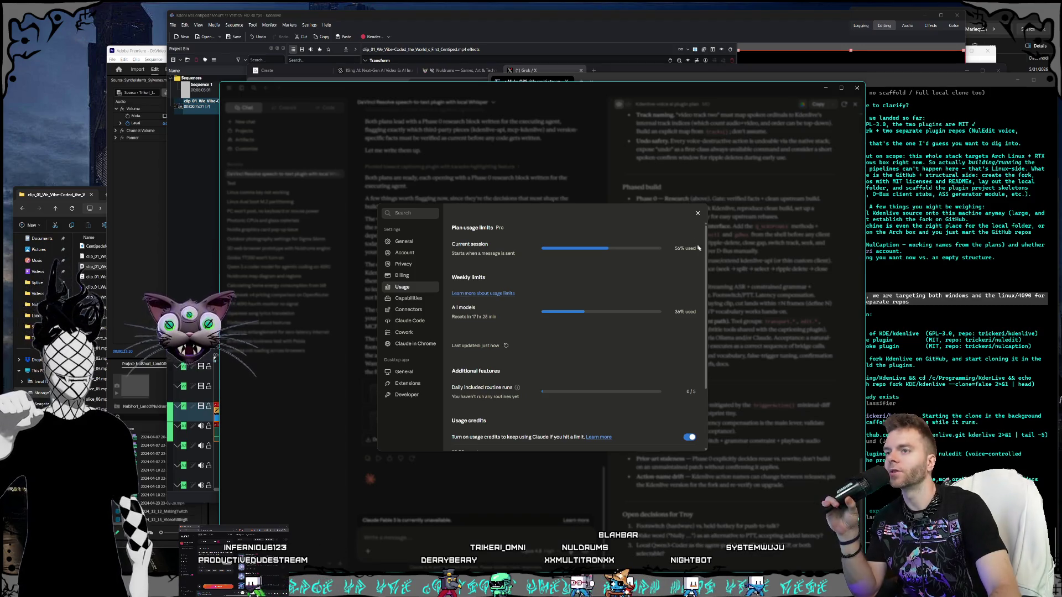
key("Escape")
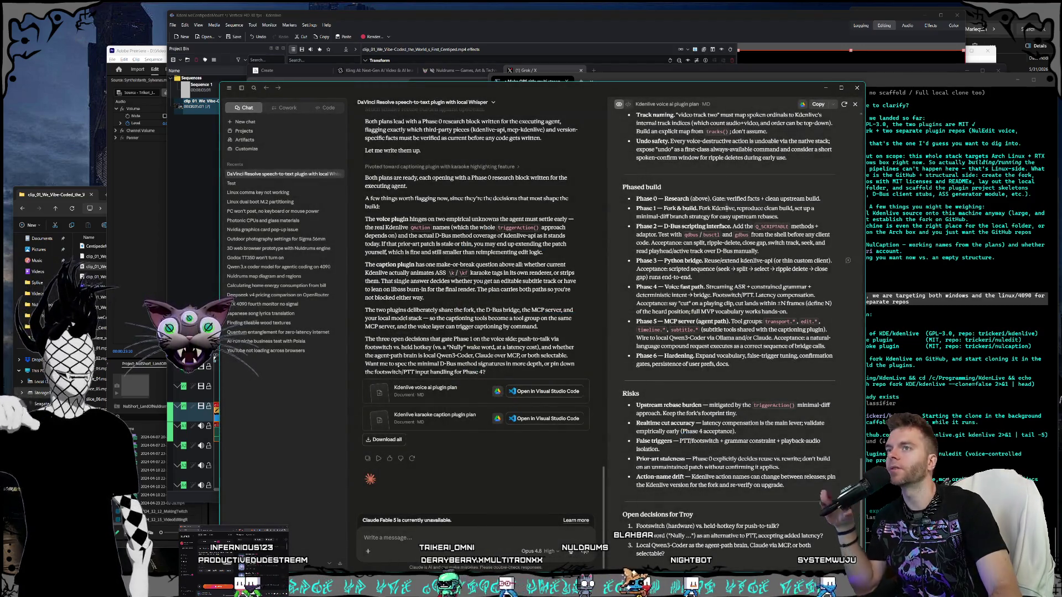
left_click(826, 87)
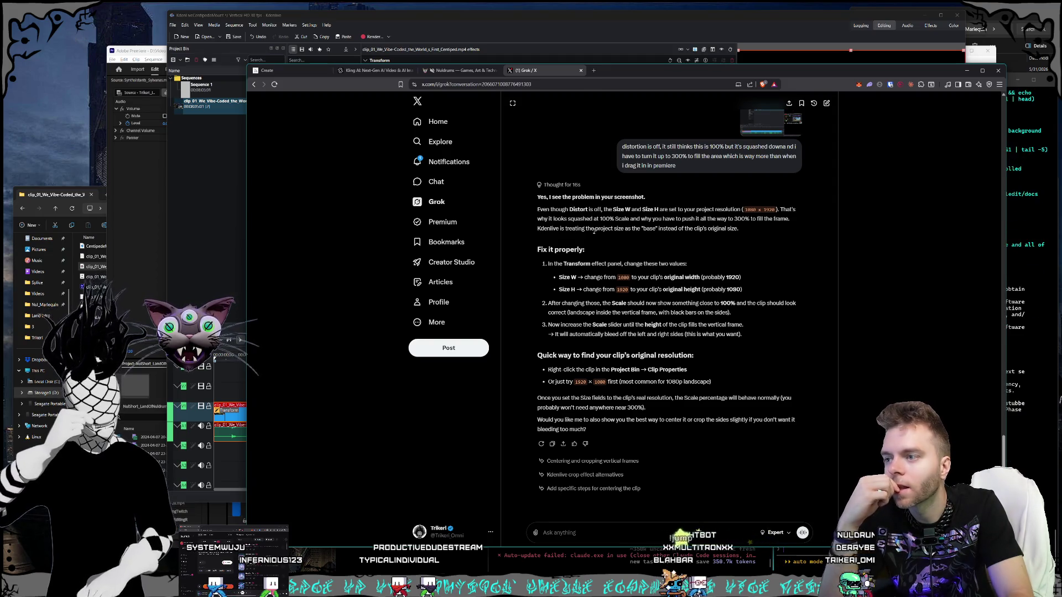
Step: Bring Kdenlive forward after reading Grok's fix: change Transform size from 1080×1920 to 1920×1080
left_click(236, 190)
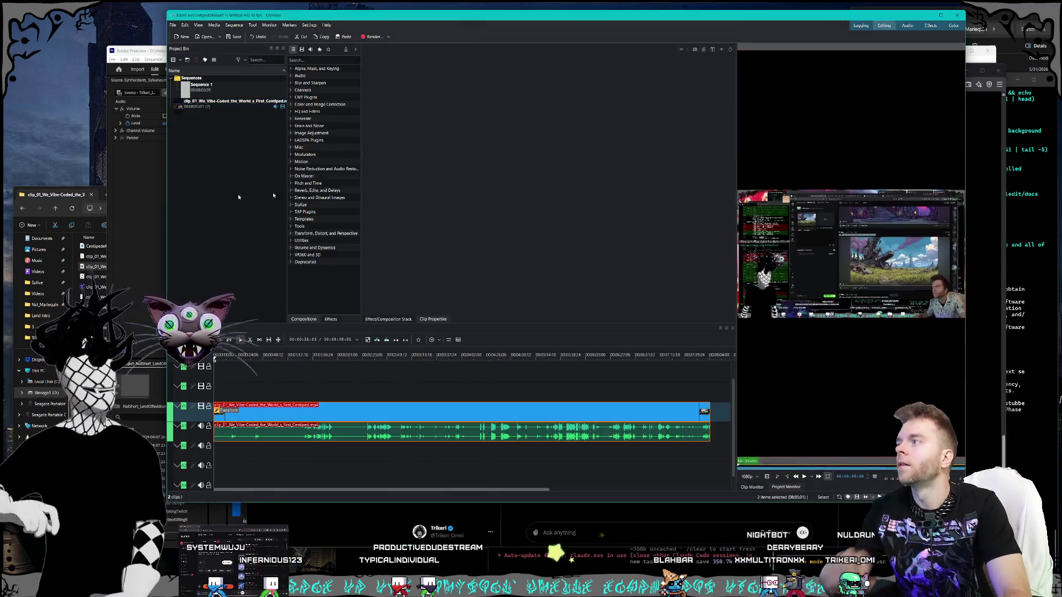
Step: Select the clip to show its Transform settings, then ask Grok how to relocate the Effects panel
left_click(382, 407)
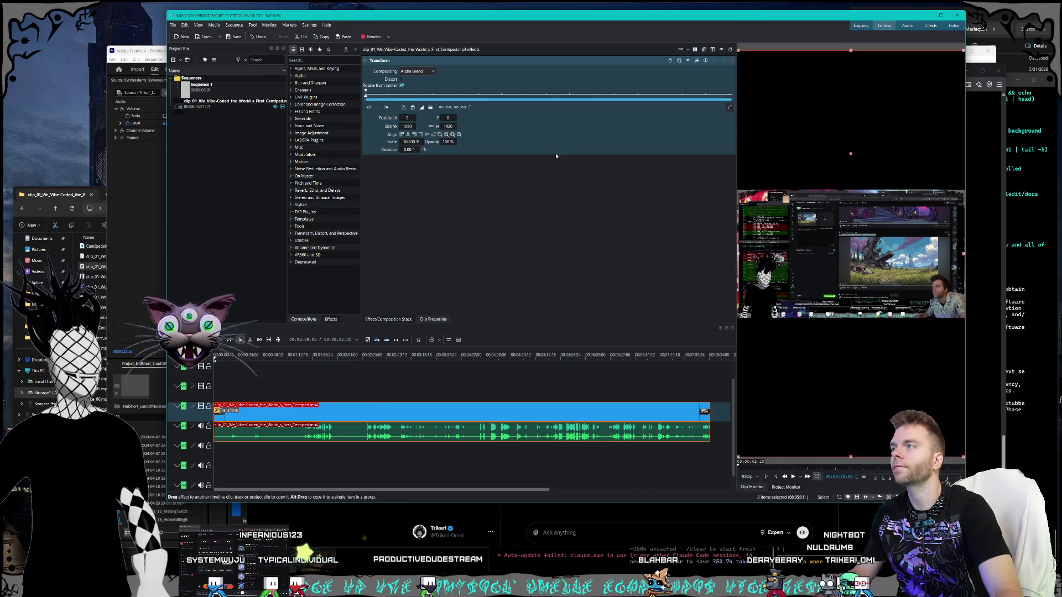
left_click(579, 531)
type("how can i move the effects")
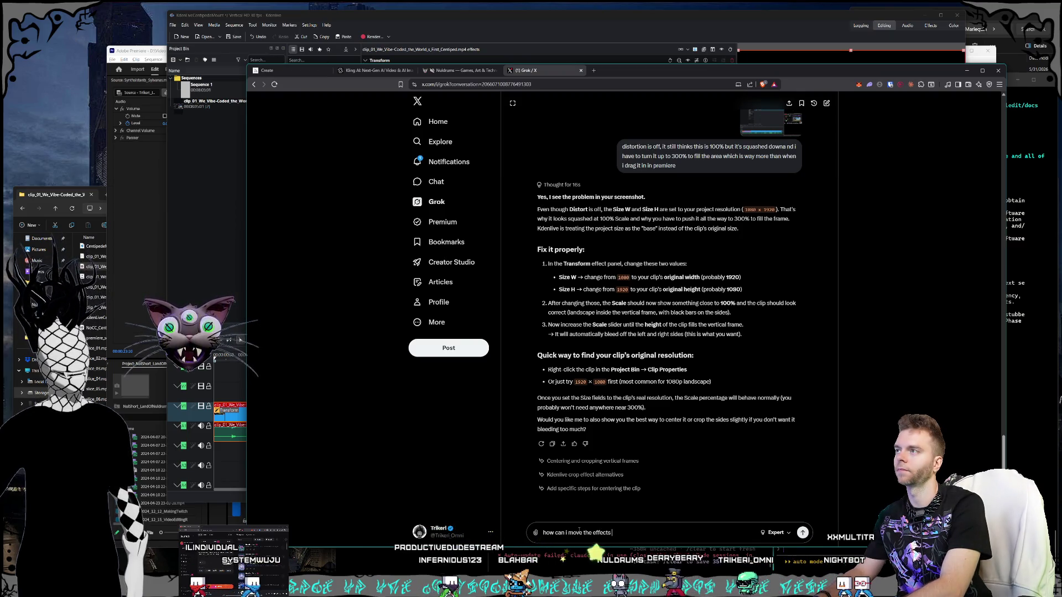
type("ndow to be in a diff")
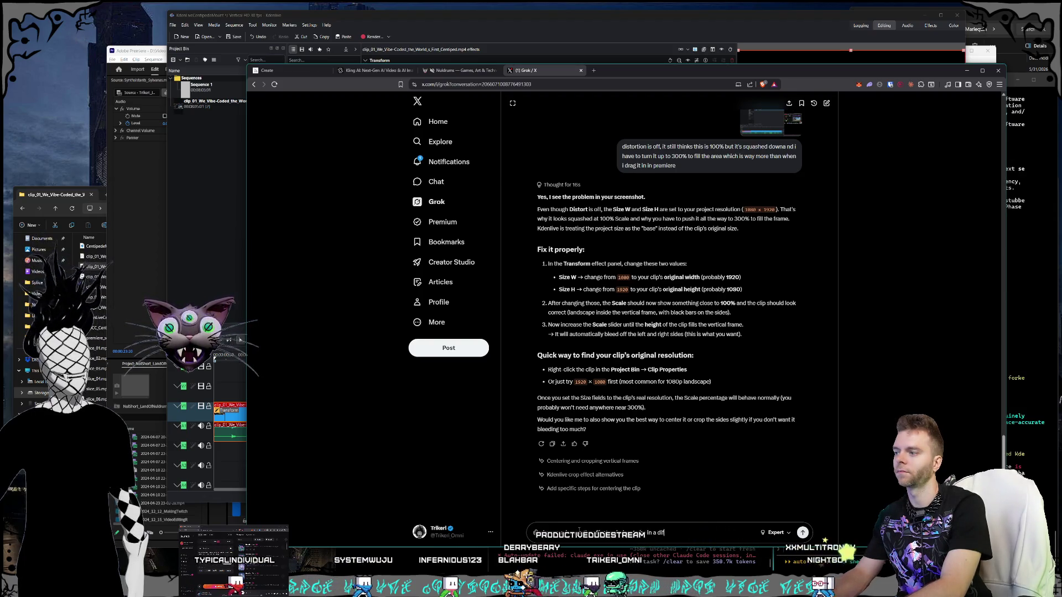
type("erent location in the UI?")
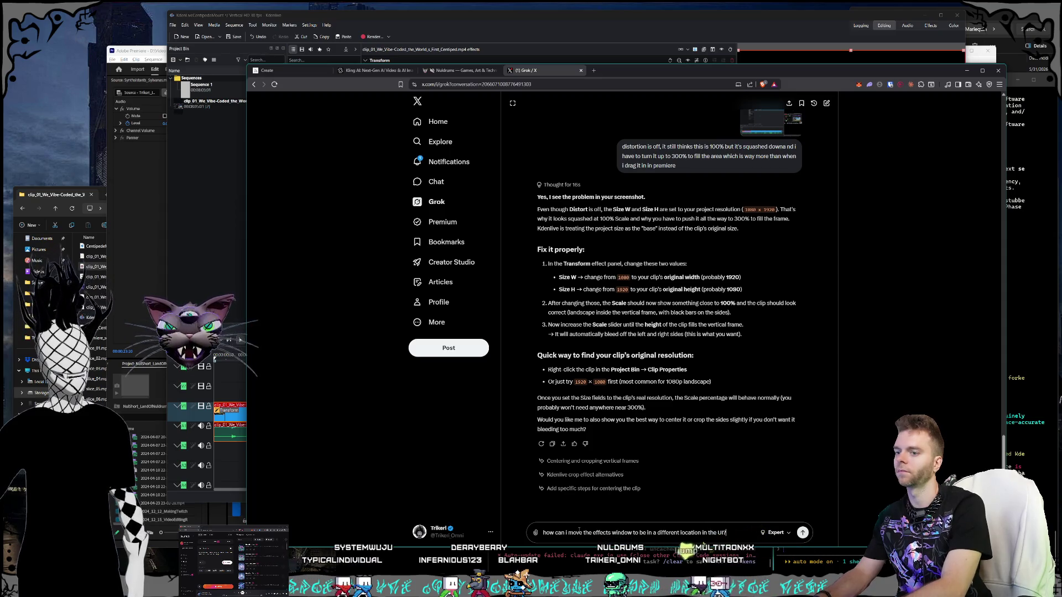
key("Return")
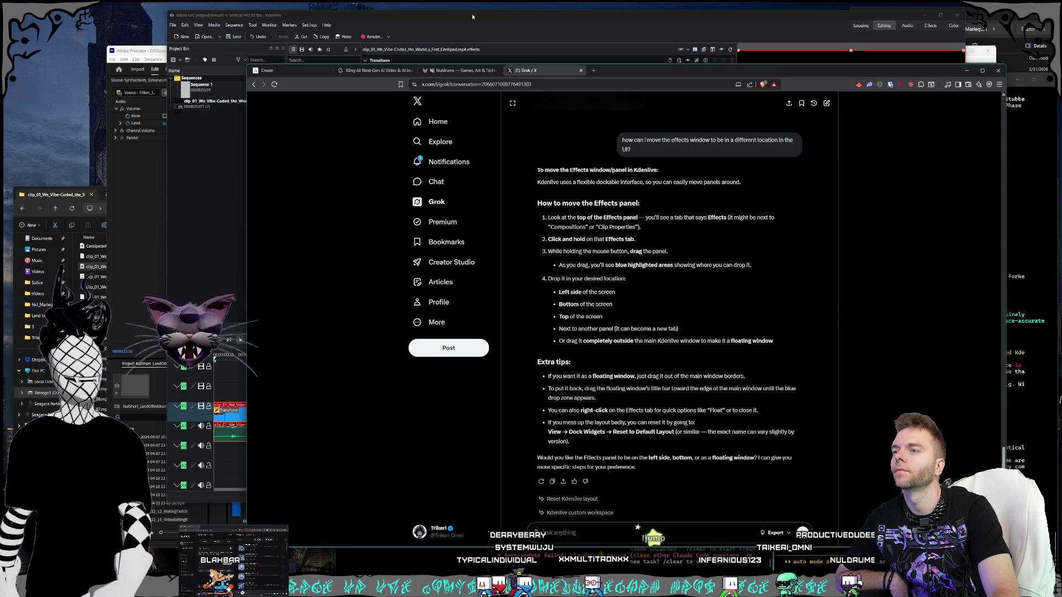
Step: Move the Project Bin and Effects list to new docks and close the floating Compositions panel
left_click(472, 17)
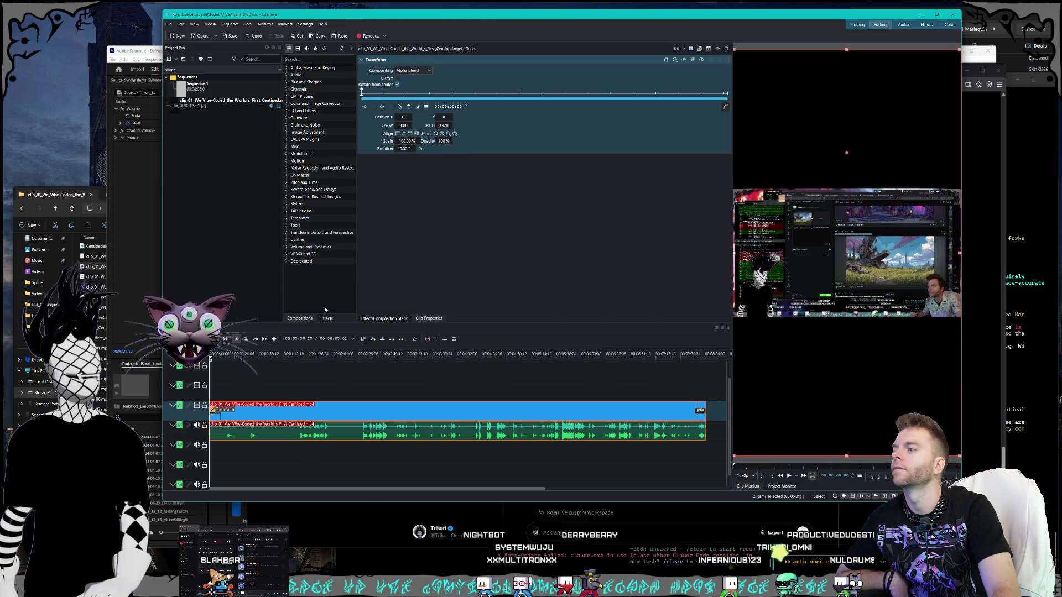
left_click(302, 319)
mouse_move(299, 319)
left_mouse_down()
mouse_move(285, 332)
mouse_move(146, 336)
mouse_move(172, 259)
mouse_move(171, 268)
mouse_move(220, 194)
mouse_move(176, 233)
mouse_move(171, 267)
left_mouse_up()
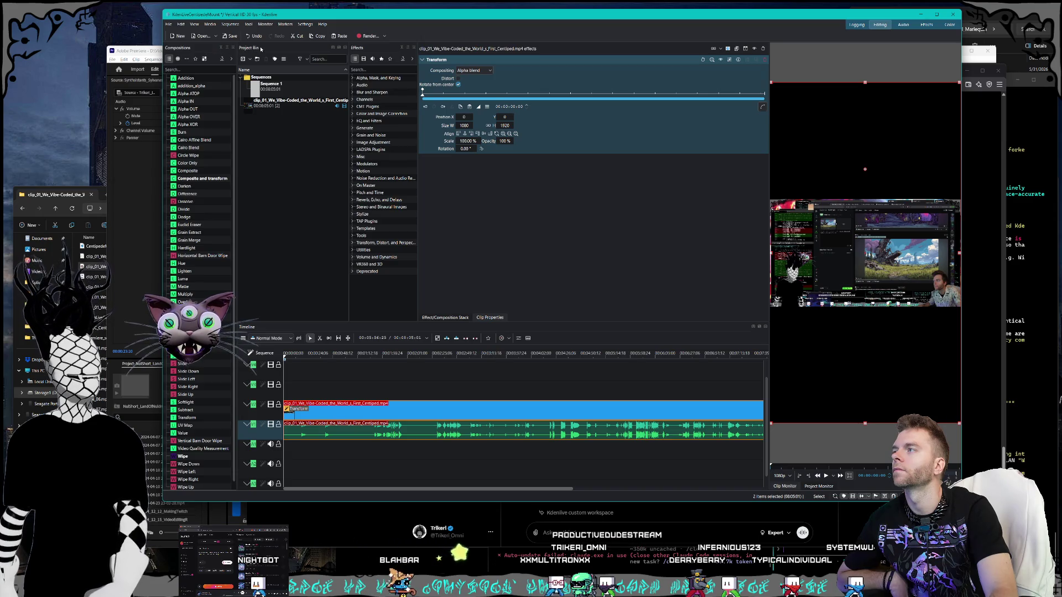
mouse_move(261, 49)
left_mouse_down()
mouse_move(202, 65)
mouse_move(202, 254)
mouse_move(246, 243)
left_mouse_up()
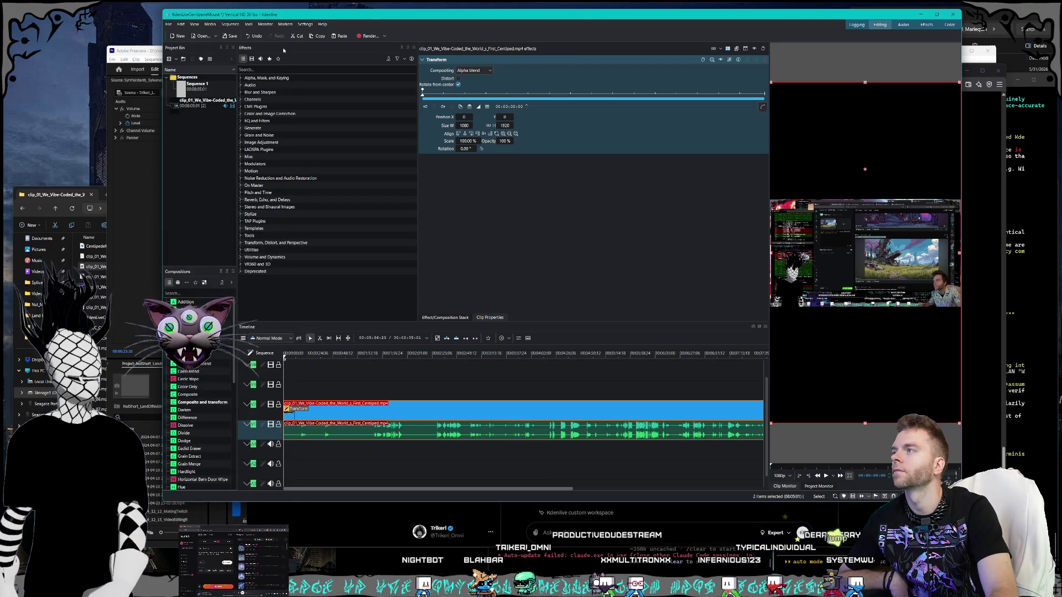
mouse_move(283, 51)
left_mouse_down()
mouse_move(288, 111)
mouse_move(232, 309)
mouse_move(188, 277)
mouse_move(197, 265)
mouse_move(201, 284)
mouse_move(184, 271)
mouse_move(188, 374)
left_mouse_up()
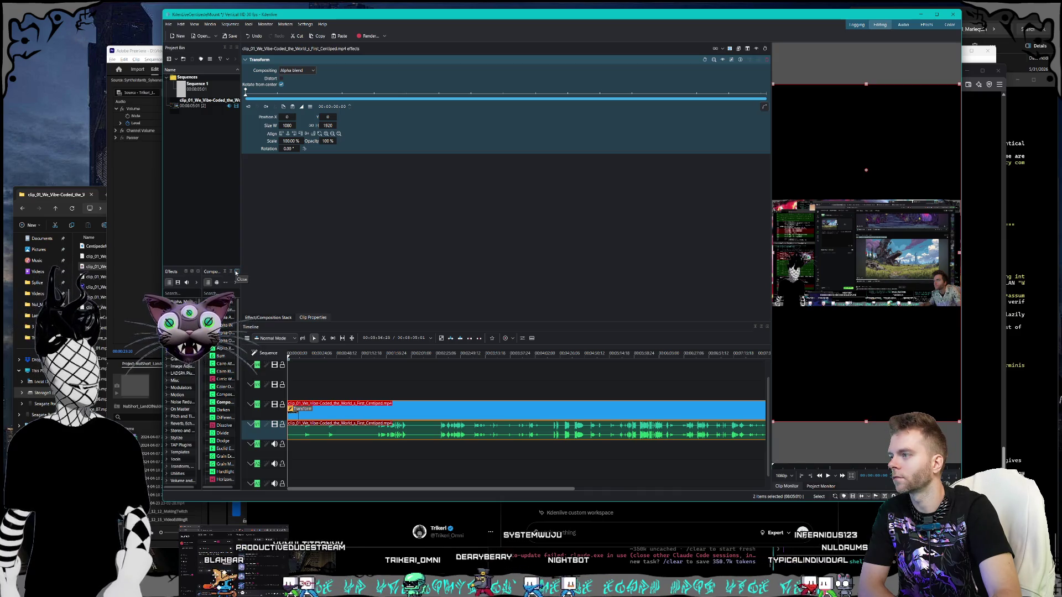
left_click(236, 273)
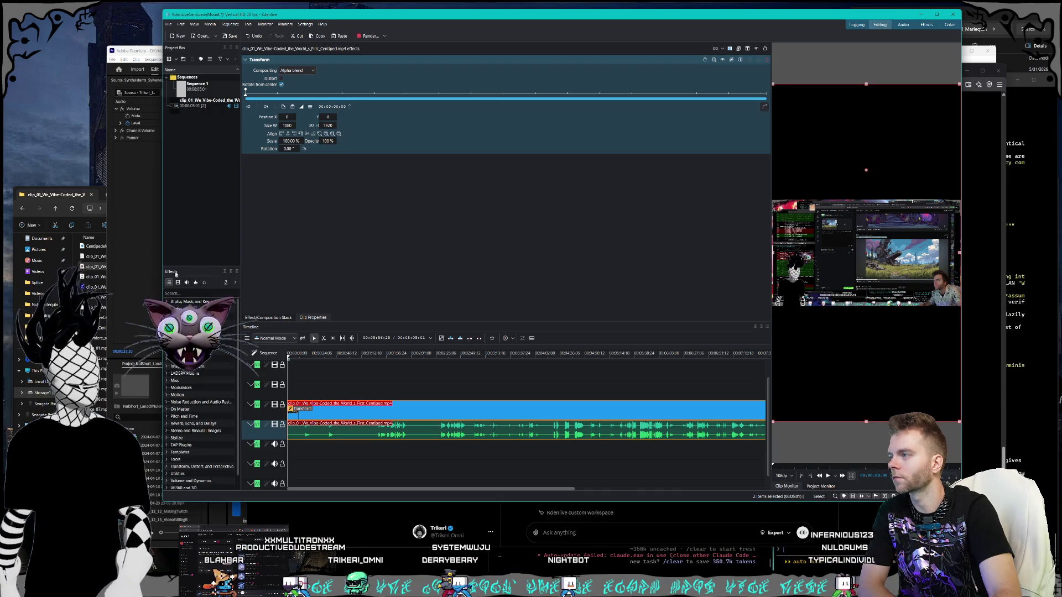
Step: Widen the effect settings area and toggle between the Clip and Project Monitor tabs
scroll(202, 421, "up", 3)
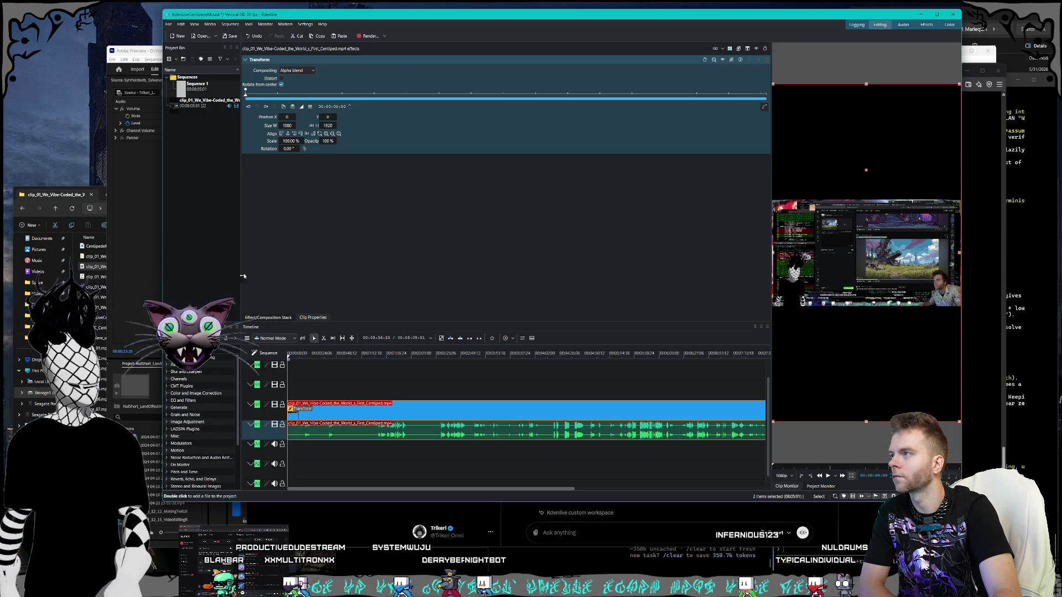
mouse_move(242, 233)
left_mouse_down()
mouse_move(235, 246)
mouse_move(254, 248)
left_mouse_up()
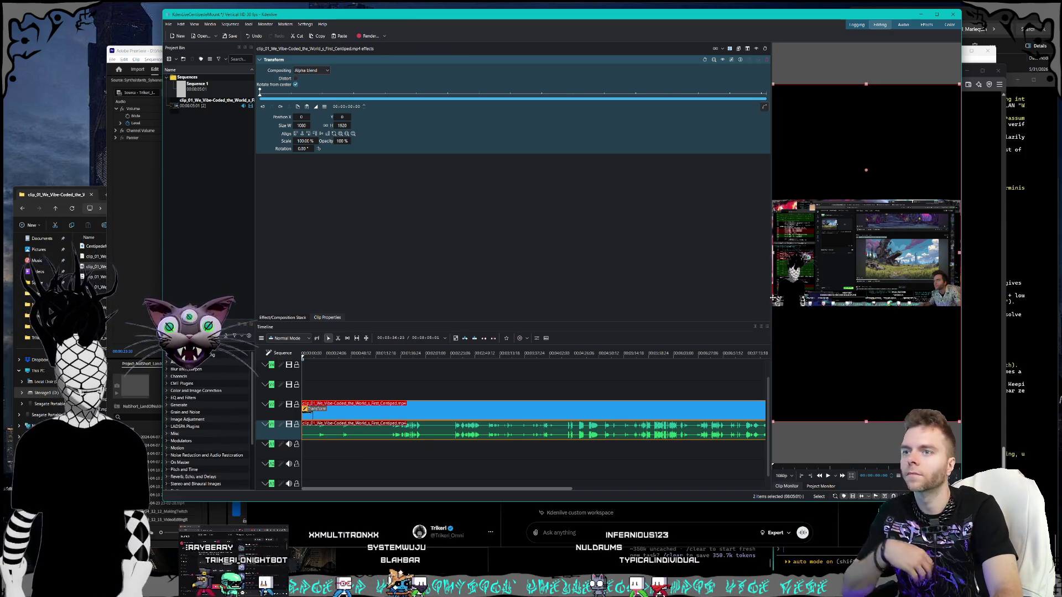
left_click_drag(772, 297, 774, 297)
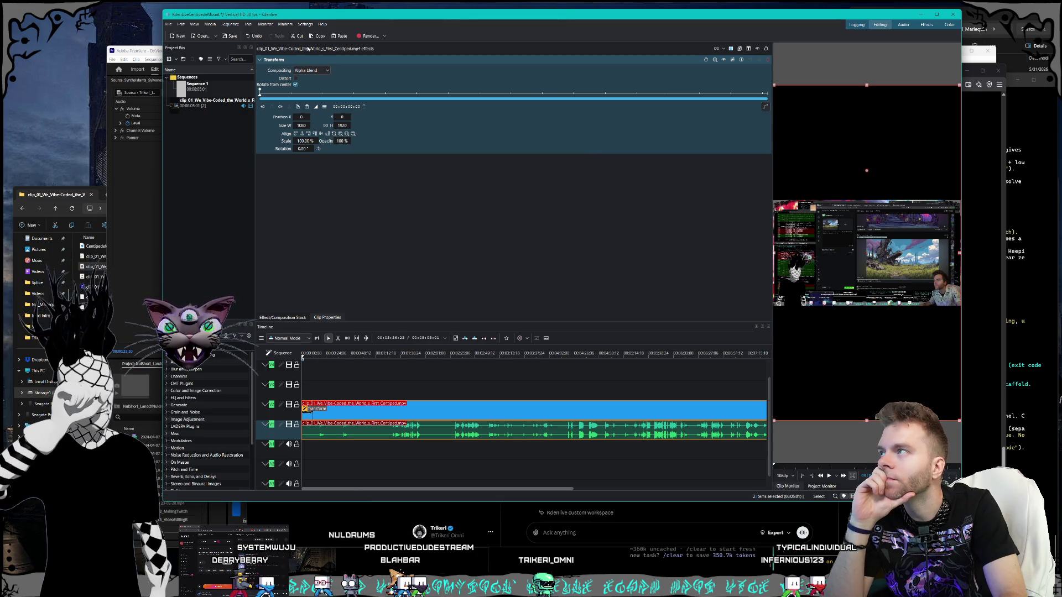
left_click(797, 487)
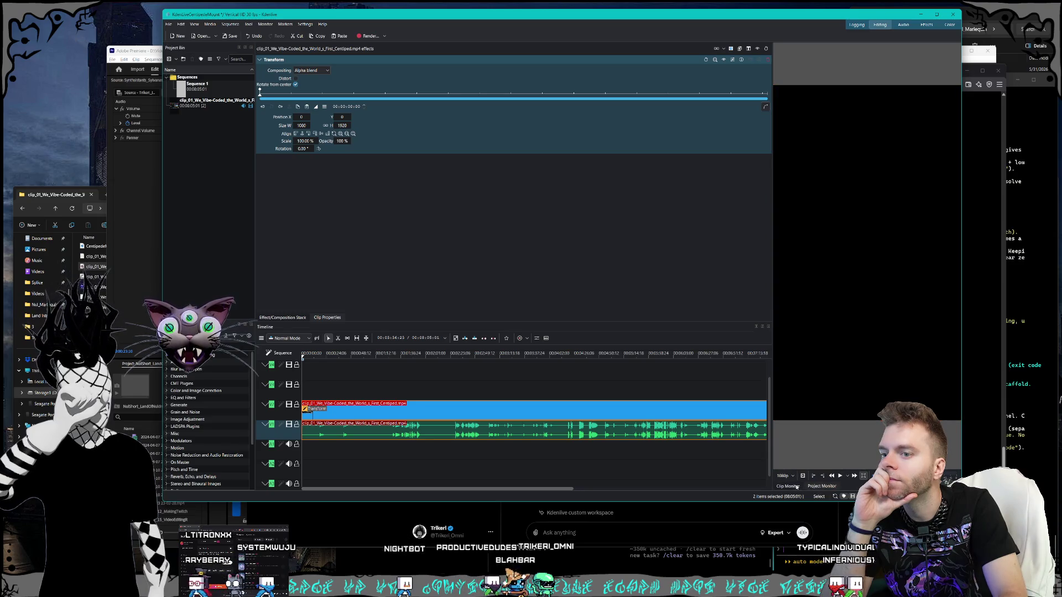
left_click(813, 486)
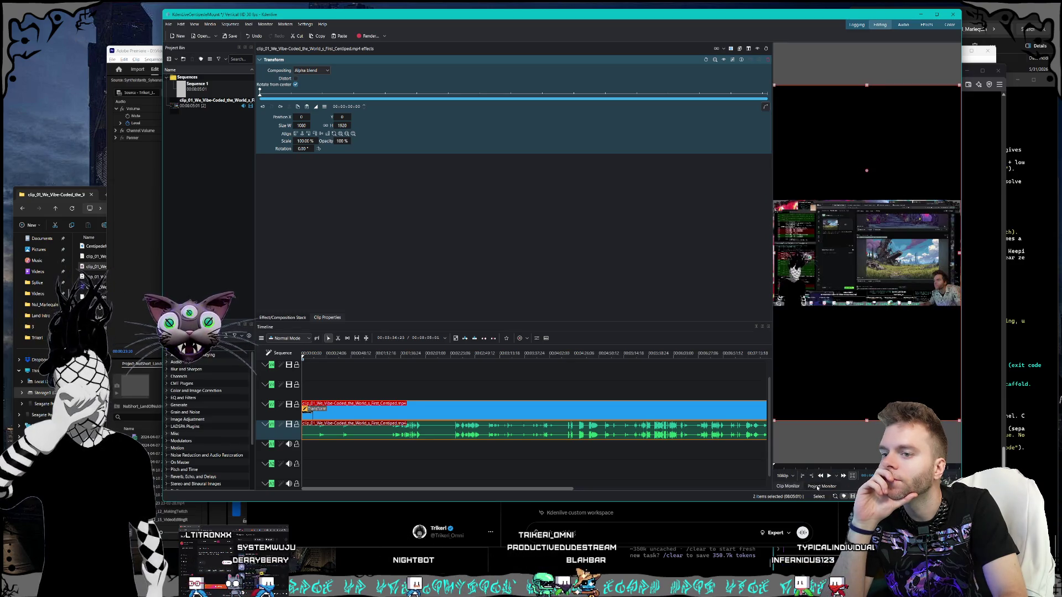
left_click(794, 489)
left_click(822, 487)
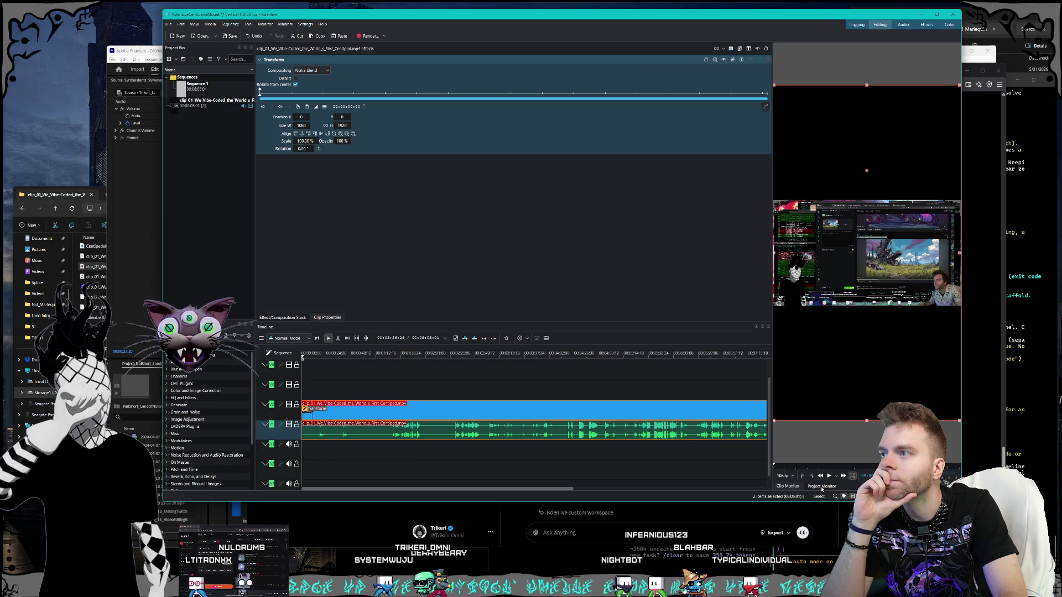
Step: Dock the Project Monitor above the Transform settings and close the undocked Clip Monitor
mouse_move(822, 487)
left_mouse_down()
mouse_move(659, 135)
mouse_move(563, 53)
mouse_move(398, 85)
mouse_move(368, 161)
mouse_move(515, 170)
left_mouse_up()
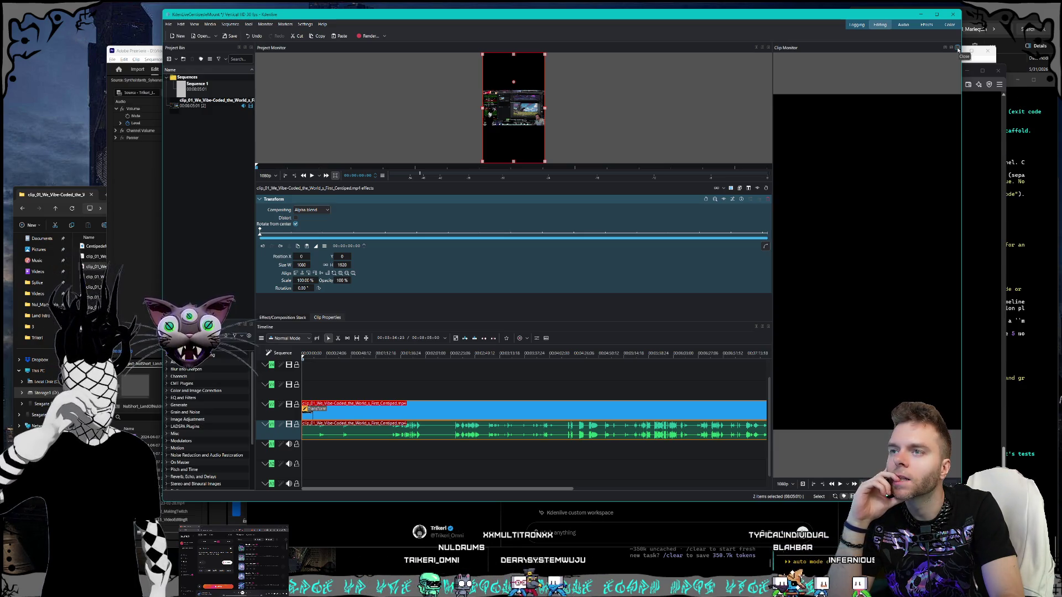
mouse_move(797, 49)
left_mouse_down()
mouse_move(291, 55)
mouse_move(564, 57)
mouse_move(556, 52)
mouse_move(883, 72)
mouse_move(748, 78)
mouse_move(740, 60)
mouse_move(724, 60)
mouse_move(719, 85)
mouse_move(710, 55)
mouse_move(740, 89)
left_mouse_up()
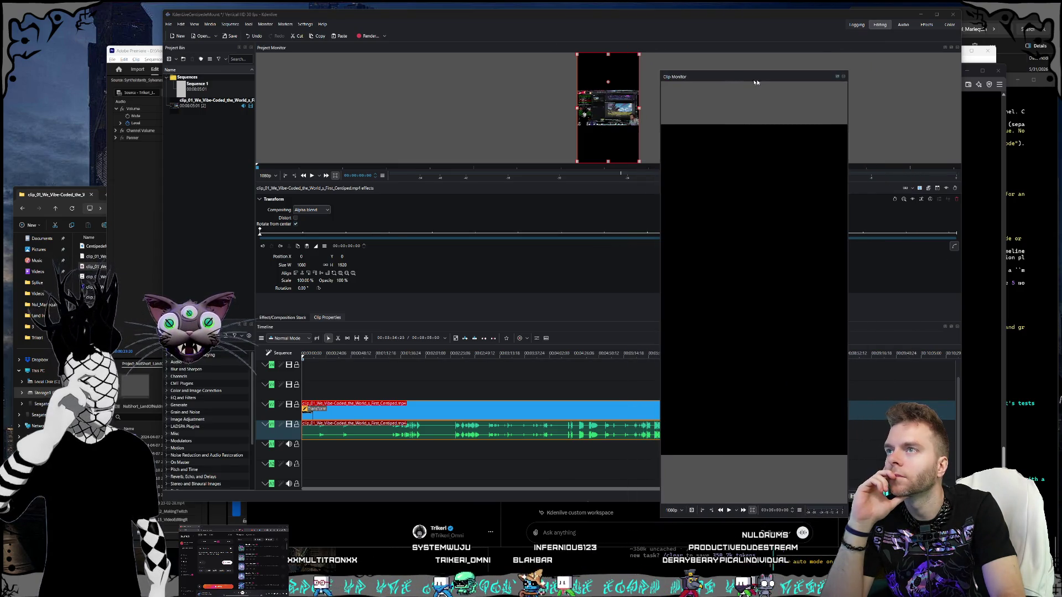
left_click(827, 84)
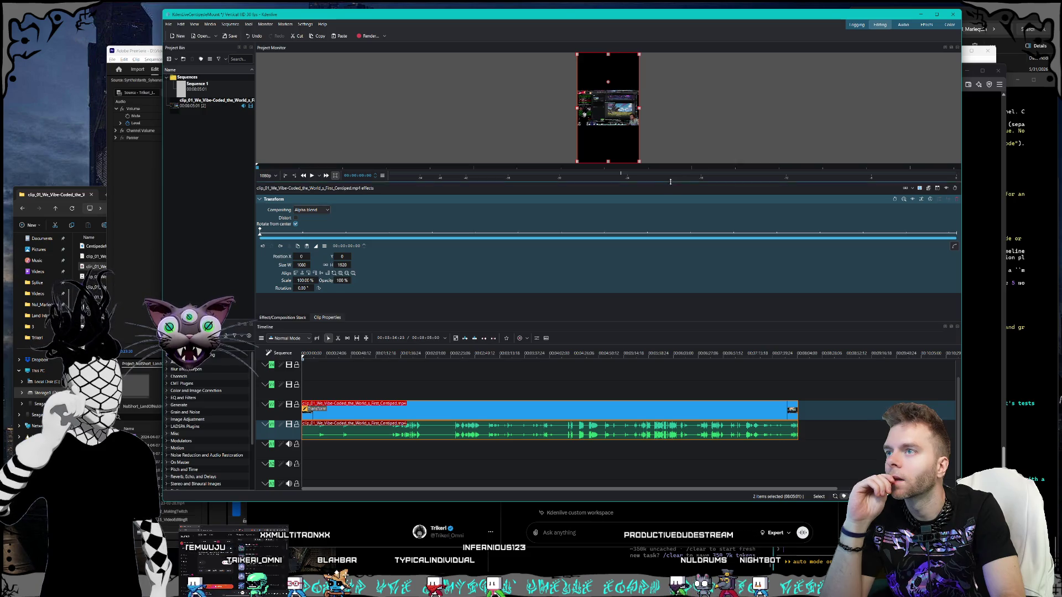
Step: Enlarge the sequence preview and reveal the Transform position, size and scale fields
left_click_drag(670, 181, 636, 243)
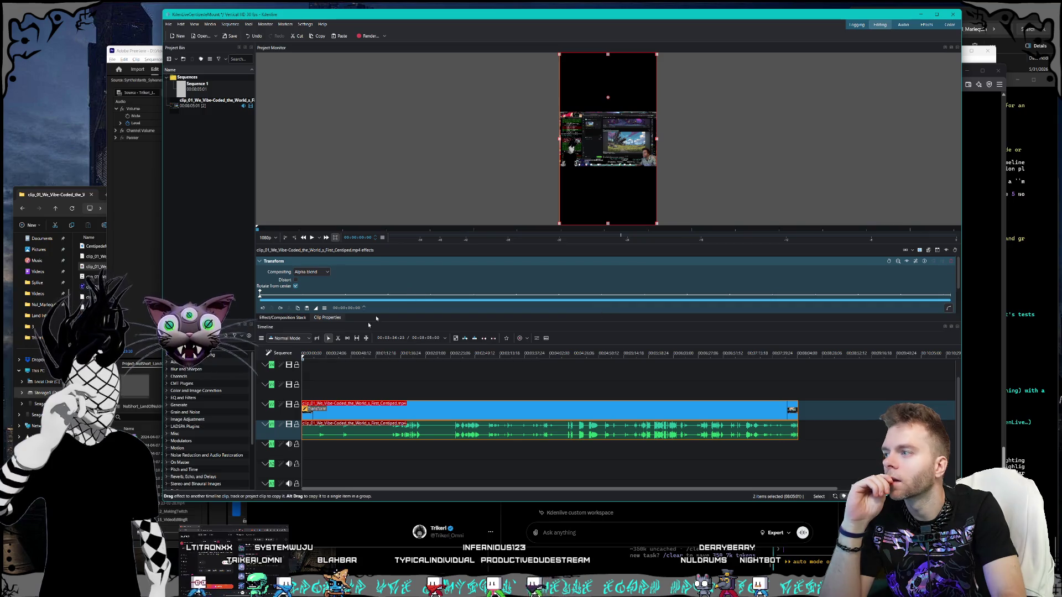
mouse_move(370, 325)
left_mouse_down()
mouse_move(408, 366)
mouse_move(448, 352)
mouse_move(478, 367)
left_mouse_up()
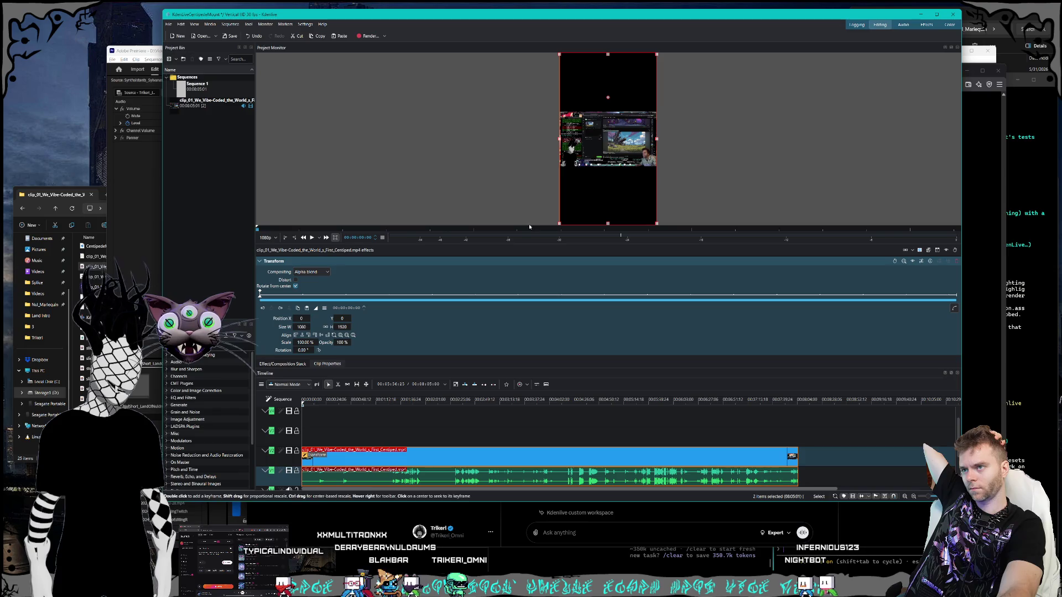
mouse_move(513, 246)
left_mouse_down()
mouse_move(509, 312)
mouse_move(506, 226)
left_mouse_up()
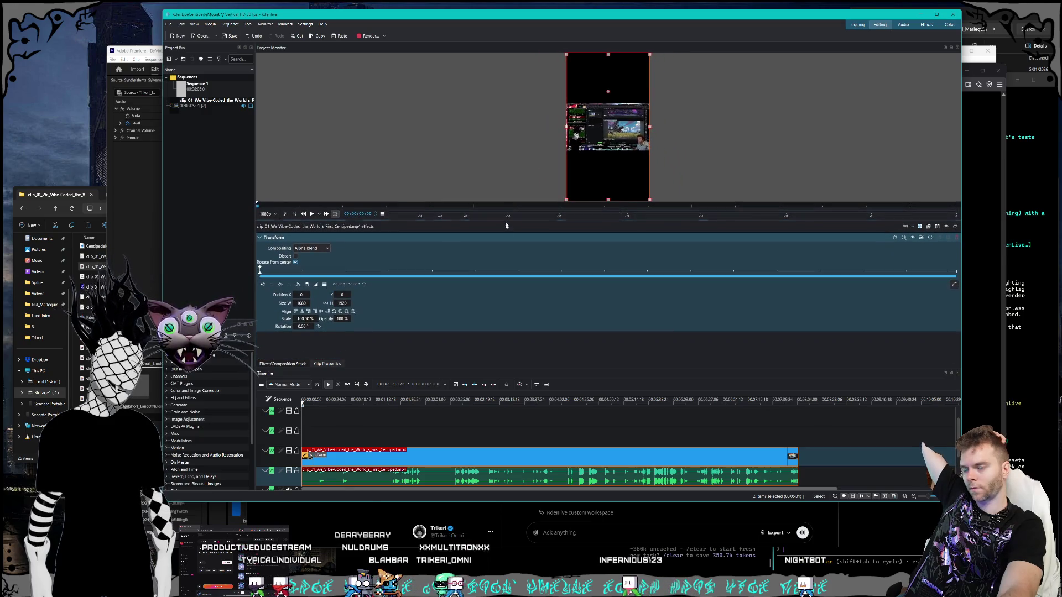
Step: Undo two recent edits, redo one to restore the timeline clips, and undock the Project Monitor
key("ctrl+z")
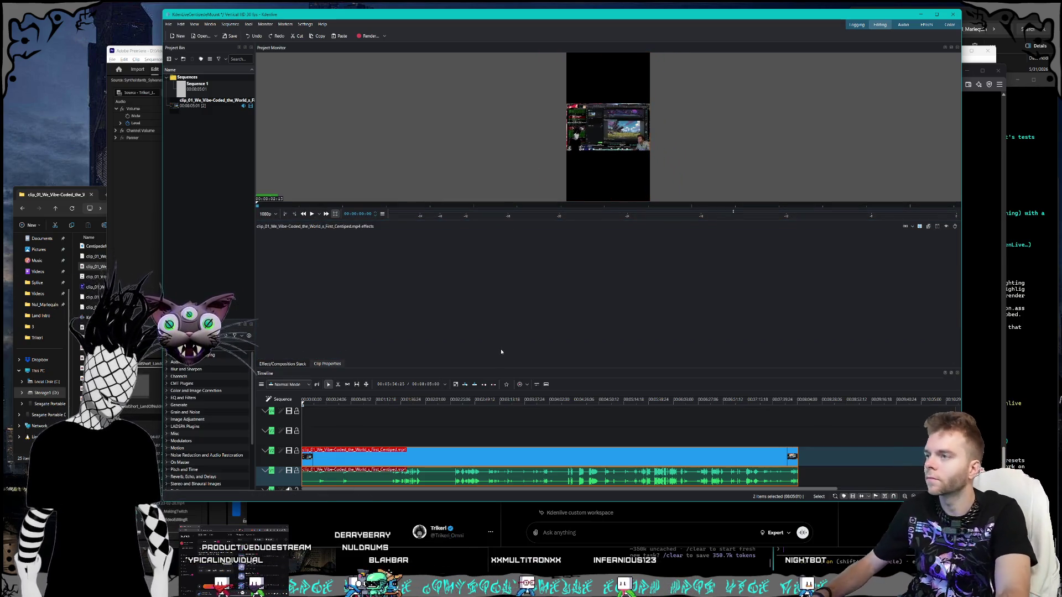
key("ctrl+z")
key("ctrl+shift+z")
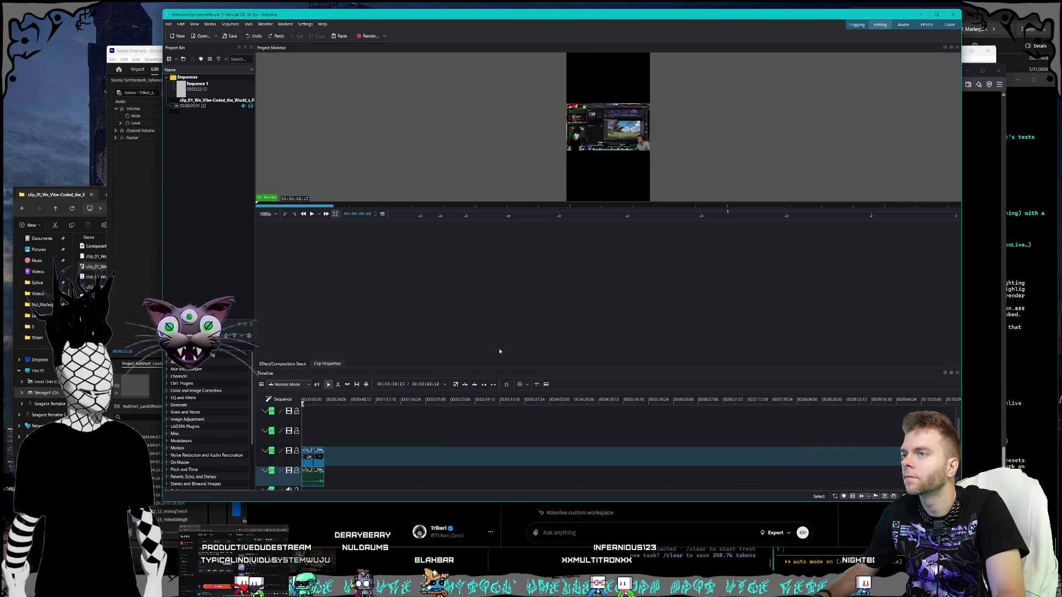
mouse_move(291, 47)
left_mouse_down()
mouse_move(531, 151)
mouse_move(865, 243)
mouse_move(624, 207)
mouse_move(686, 207)
left_mouse_up()
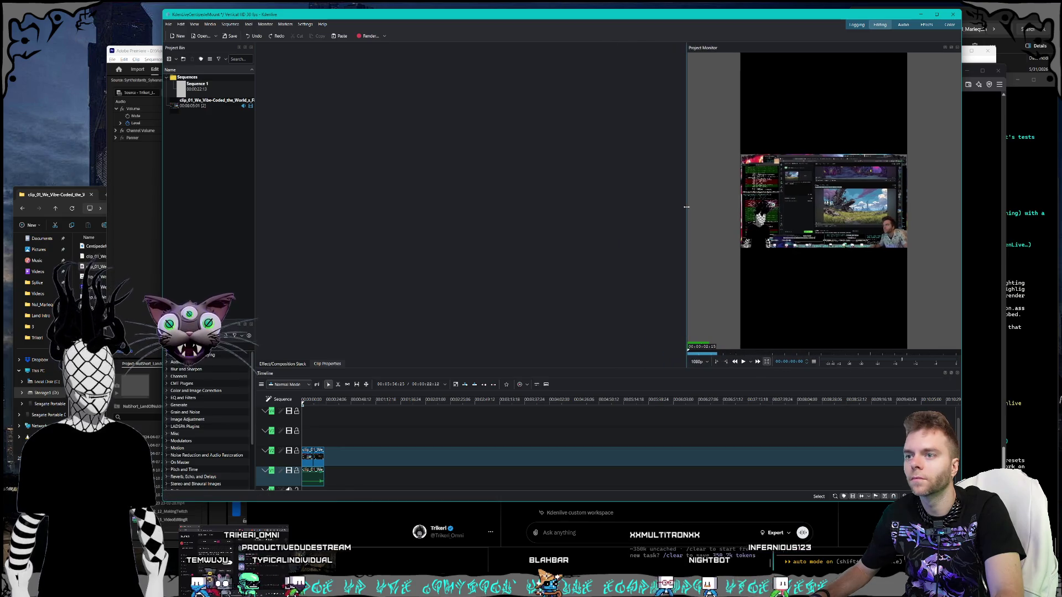
Step: Raise the timeline splitter, re-dock the Effects list below the project bin, and select the clip
left_click_drag(534, 367, 534, 338)
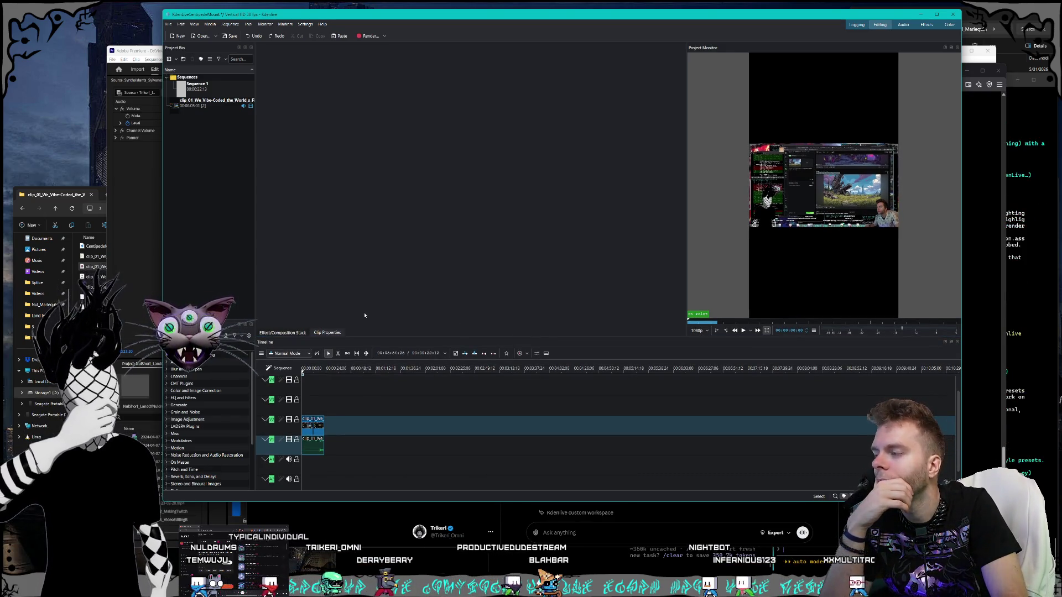
mouse_move(201, 347)
left_mouse_down()
mouse_move(608, 415)
mouse_move(586, 412)
mouse_move(599, 416)
left_mouse_up()
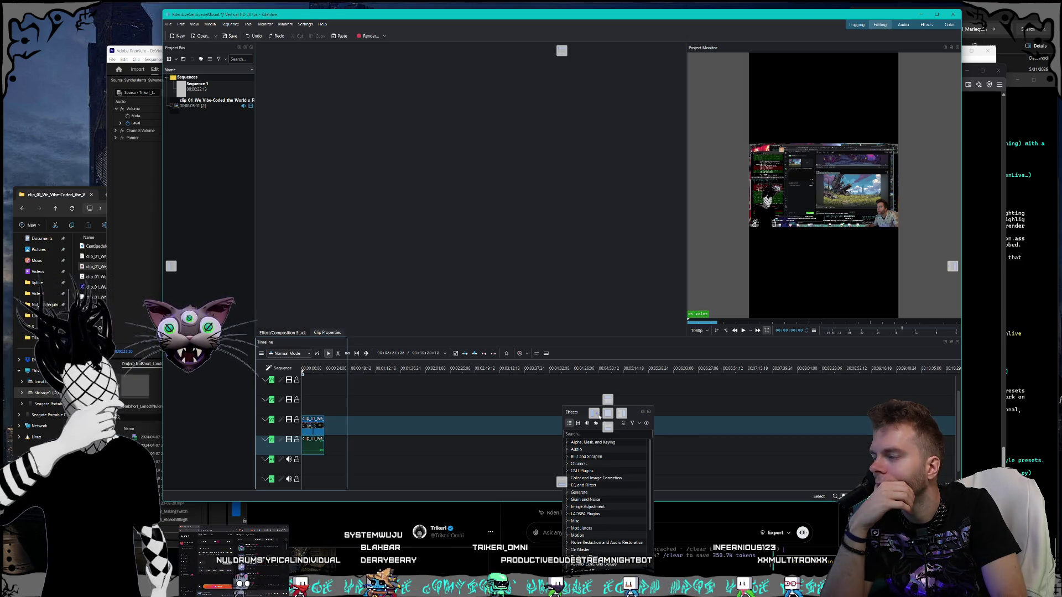
left_click_drag(599, 416, 209, 282)
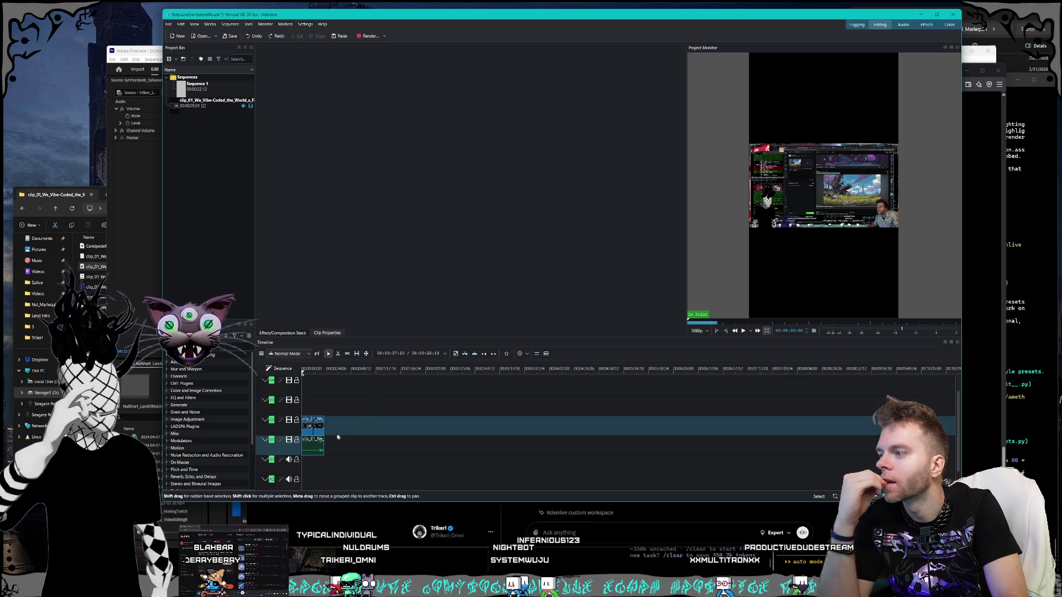
left_click(312, 445)
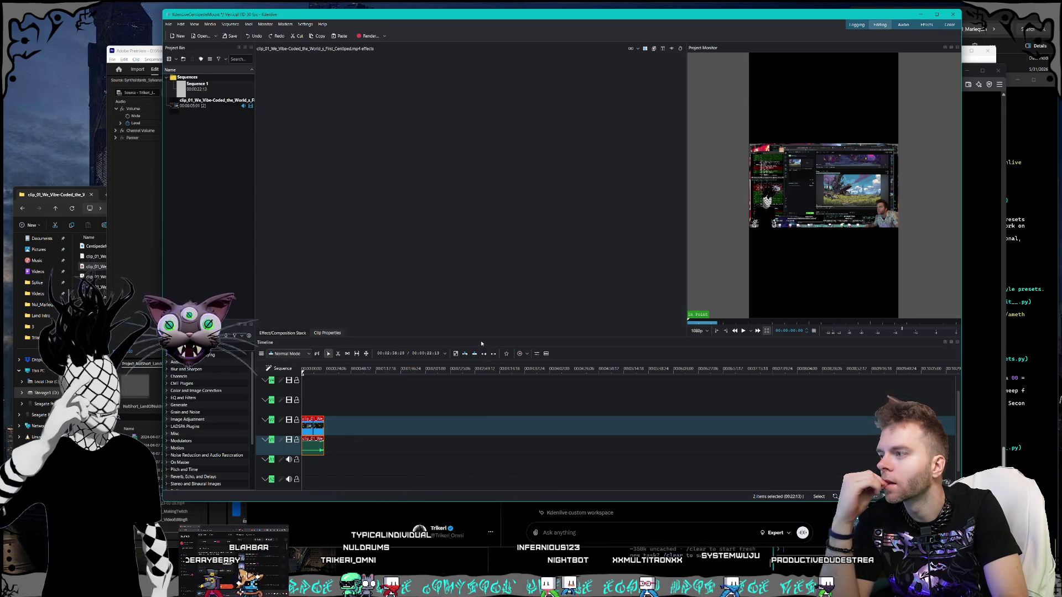
Step: Heighten the timeline, zoom and scroll to the clip, return the playhead to start, and select the clip
mouse_move(487, 336)
left_mouse_down()
mouse_move(500, 279)
mouse_move(505, 287)
left_mouse_up()
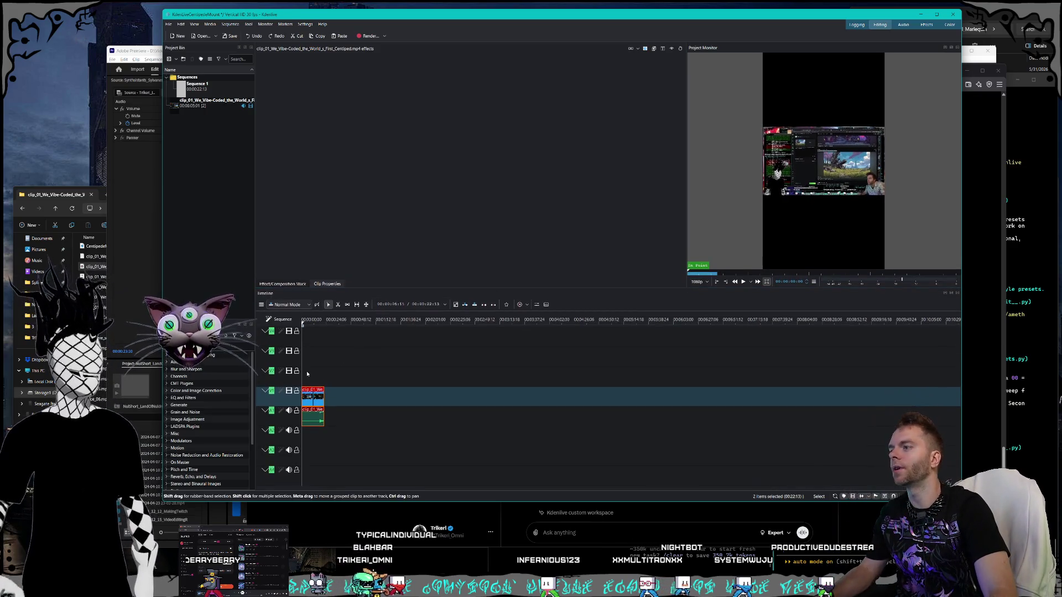
left_click(332, 402)
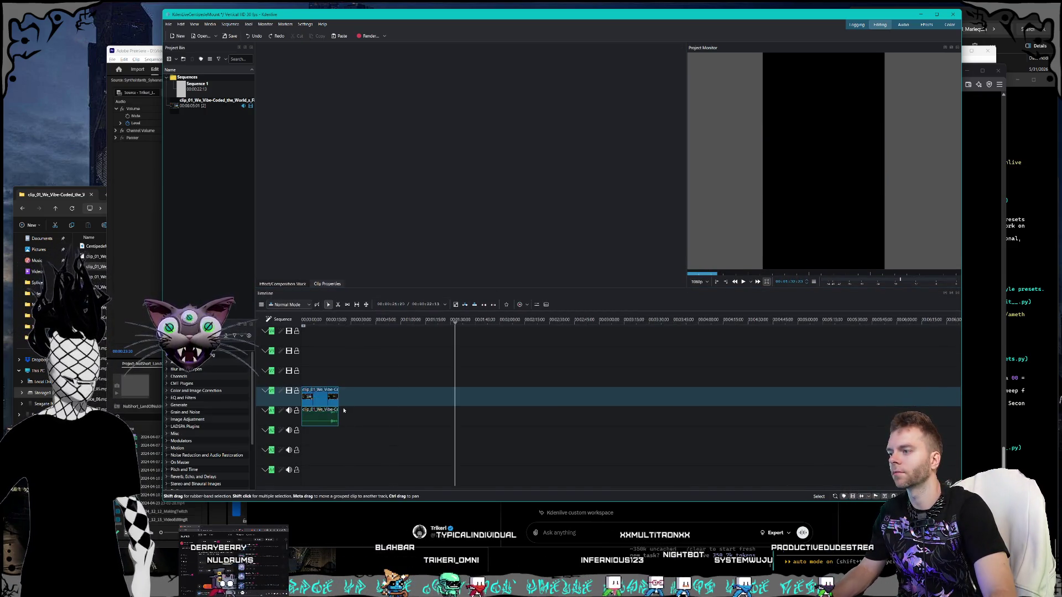
scroll(342, 409, "down", 2, "ctrl")
scroll(349, 412, "up", 2, "ctrl")
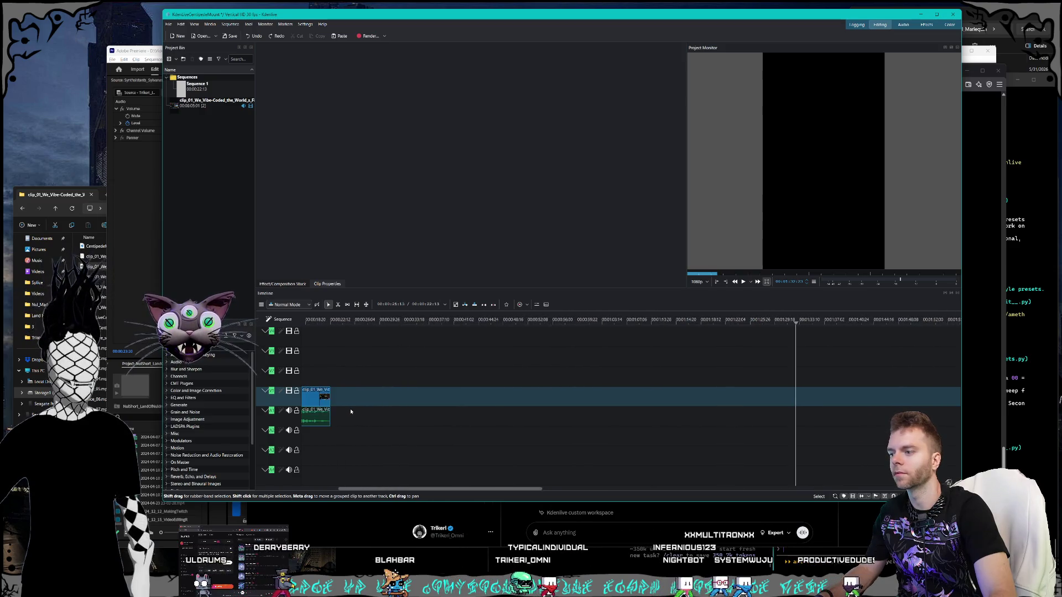
mouse_move(371, 490)
left_mouse_down()
mouse_move(436, 492)
mouse_move(341, 477)
left_mouse_up()
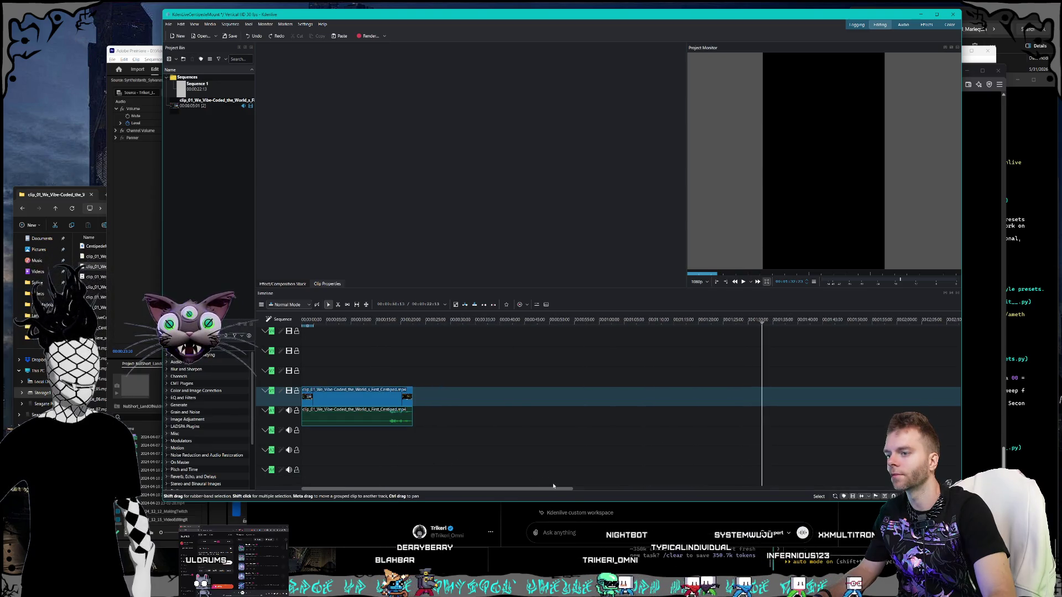
left_click_drag(570, 489, 492, 489)
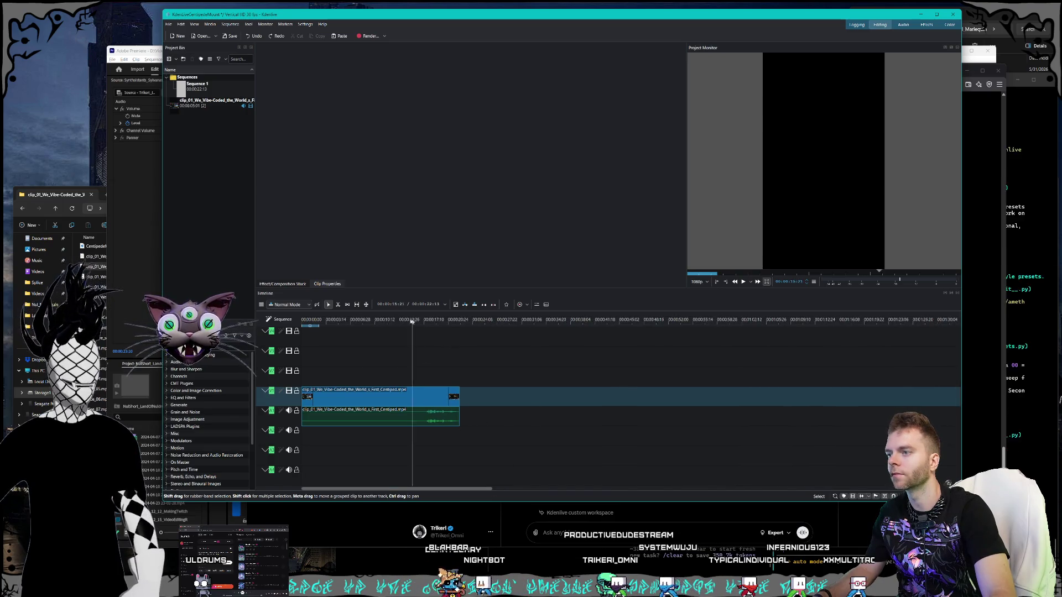
left_click_drag(439, 370, 558, 406)
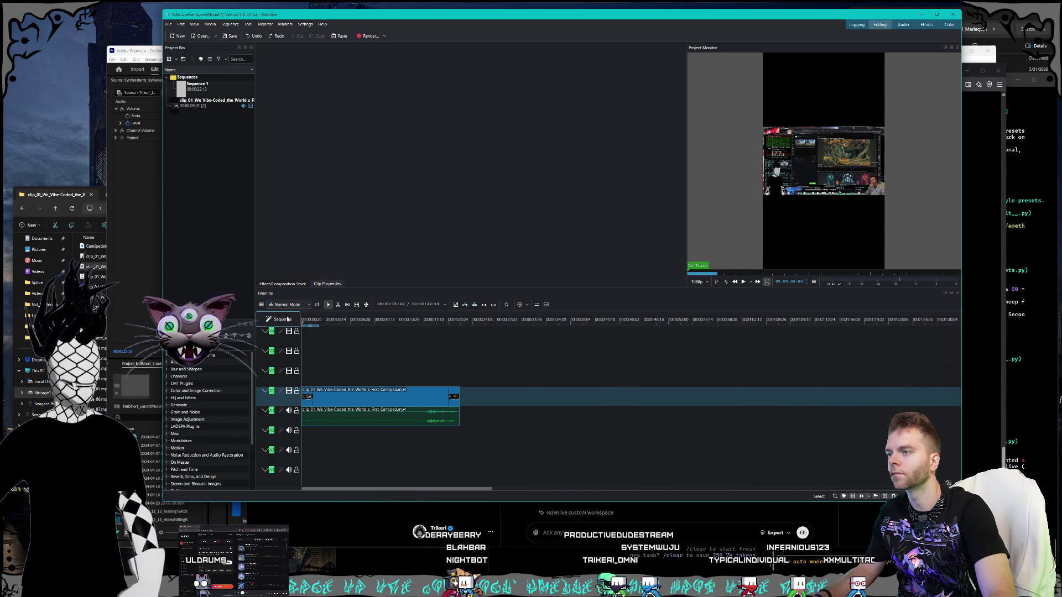
left_click(372, 392)
left_click(309, 327)
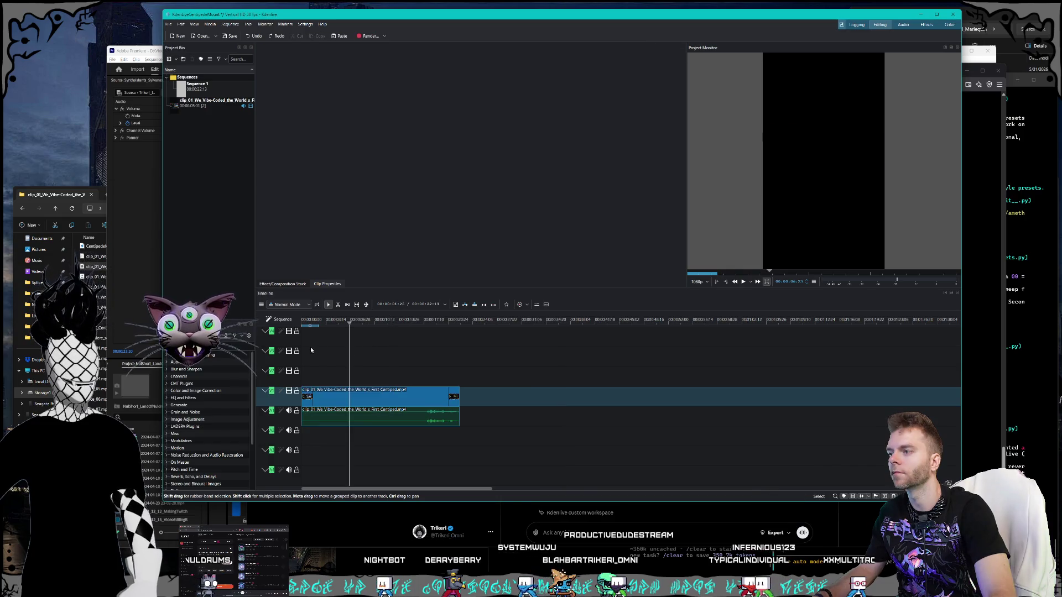
left_click(332, 398)
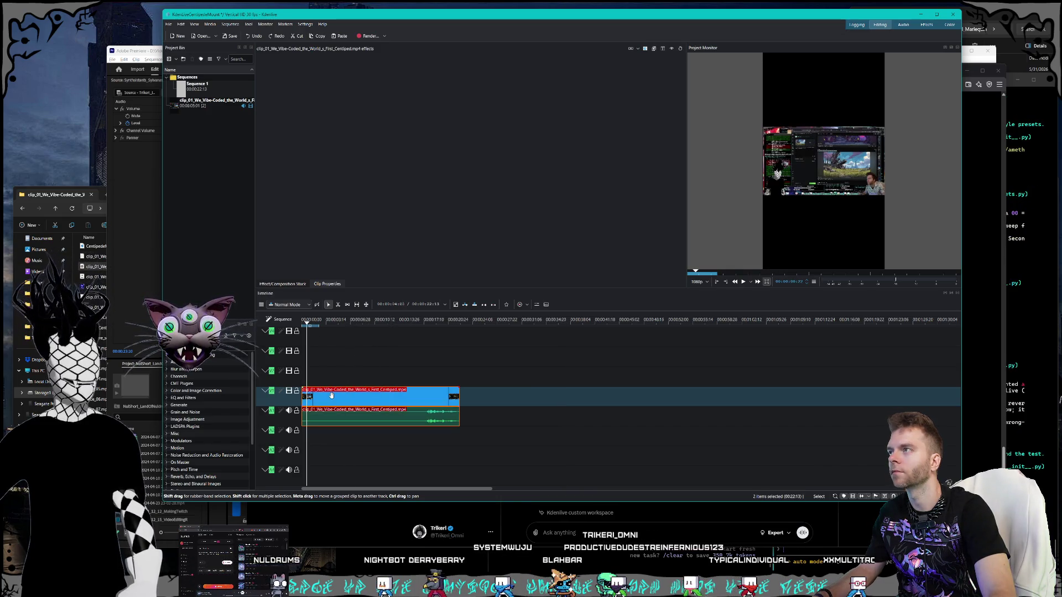
Step: Add a Transform effect to the clip and set its size to 1920×1080
right_click(333, 398)
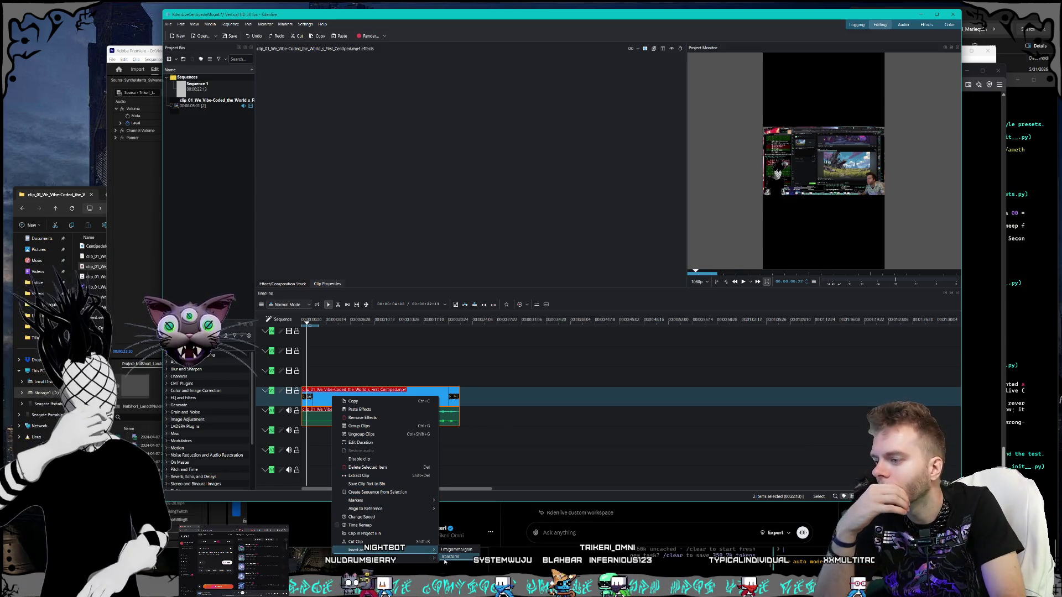
left_click(448, 556)
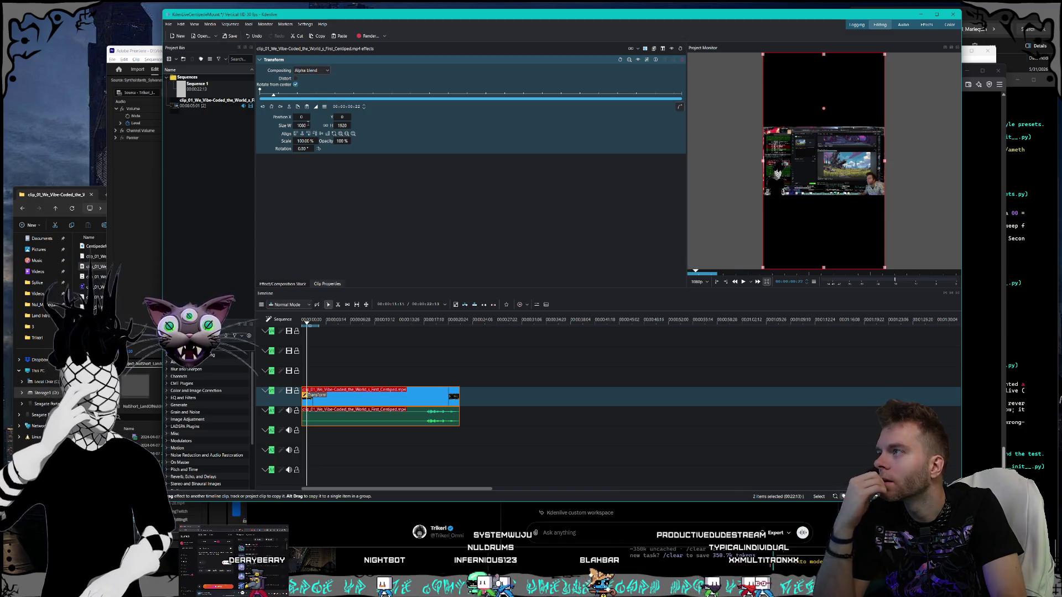
double_click(301, 125)
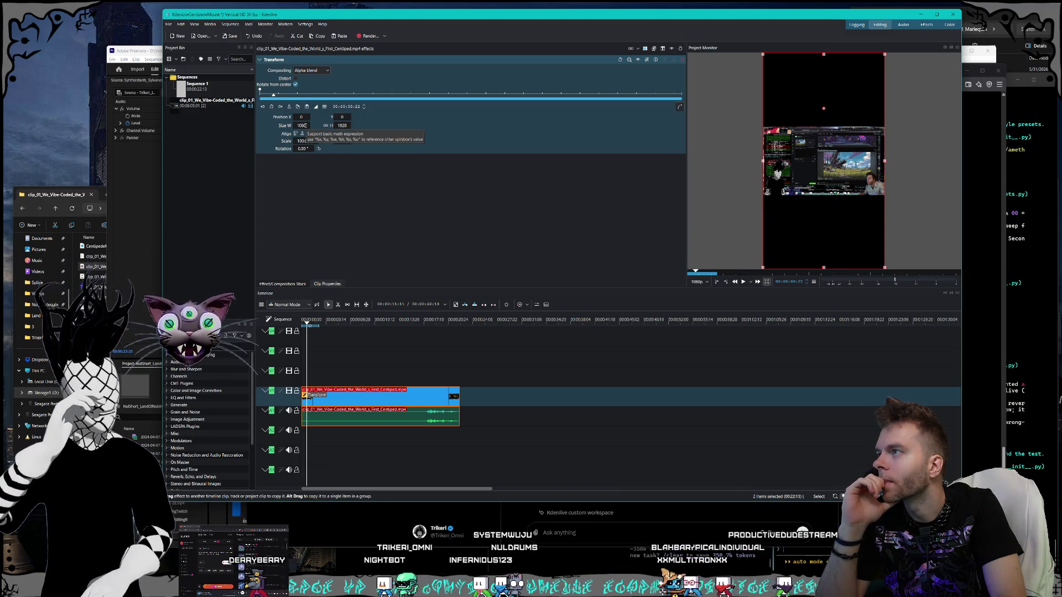
type("884")
key("Return")
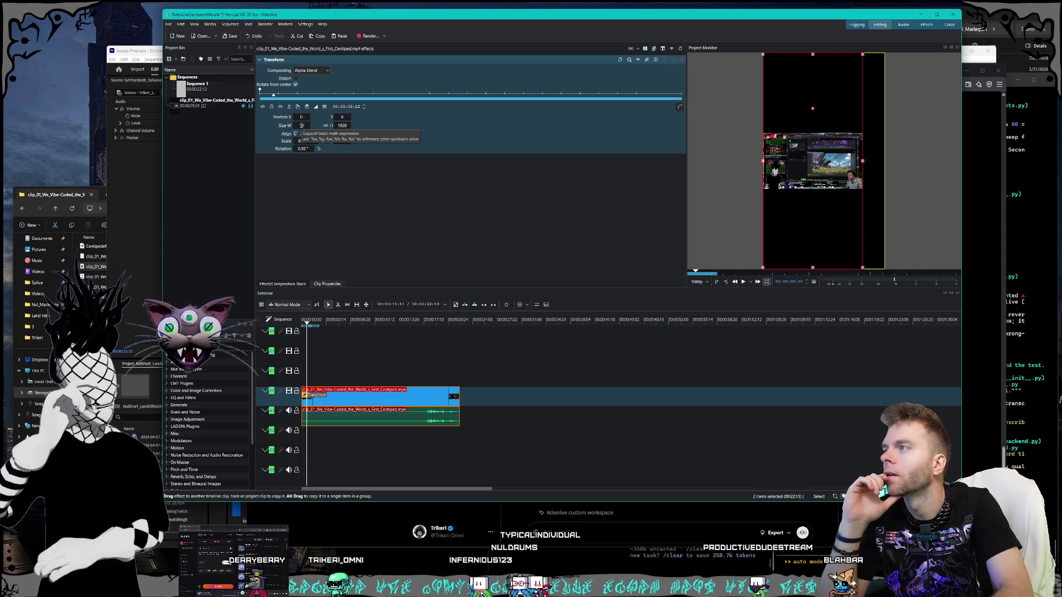
key("Return")
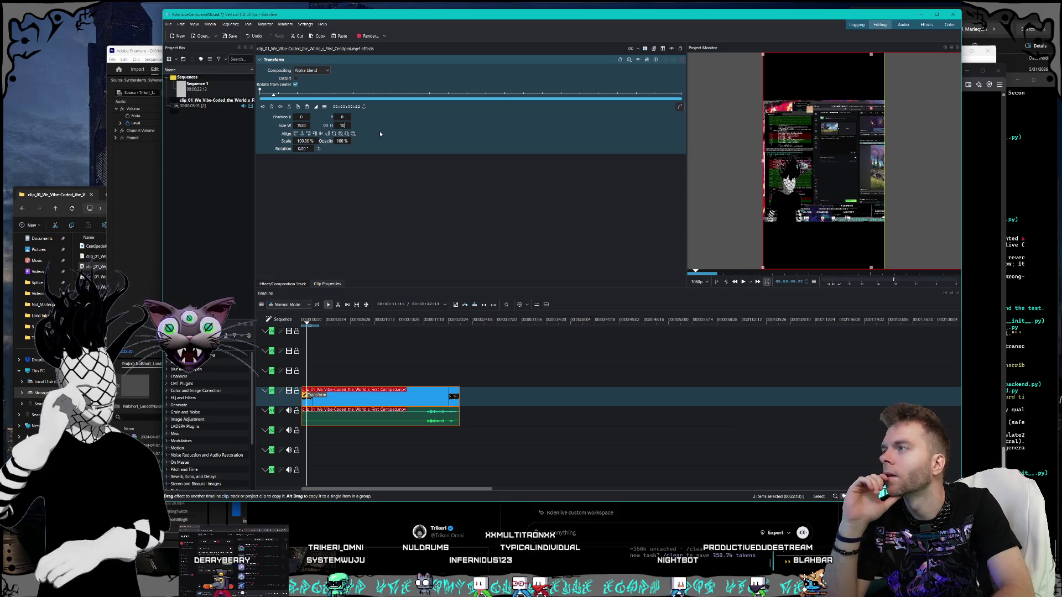
type("80")
key("Return")
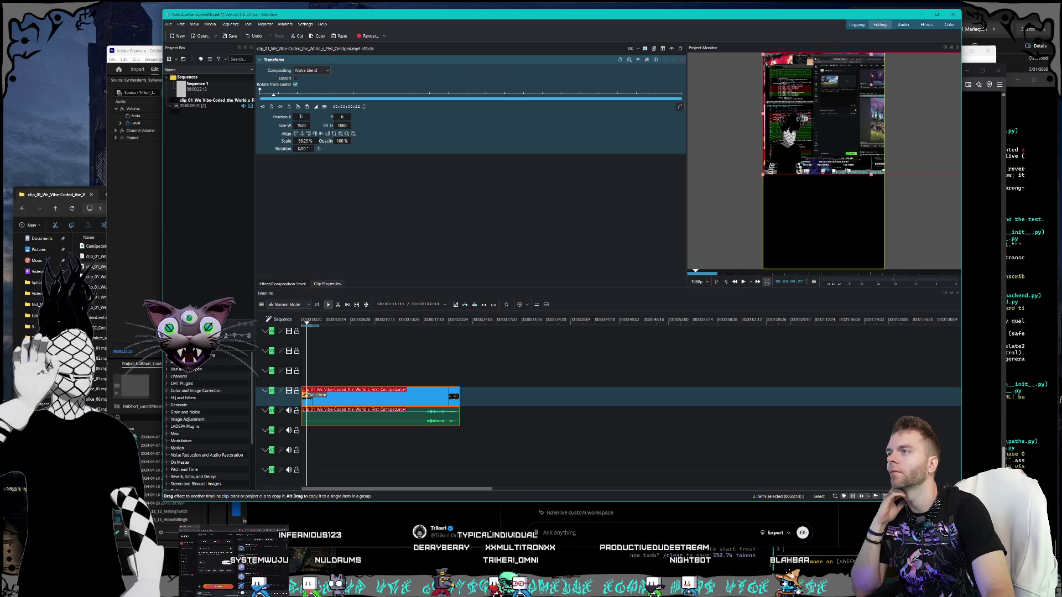
Step: Set the Transform position to X 400 and Y 456
type("276")
key("Return")
type("400")
key("Return")
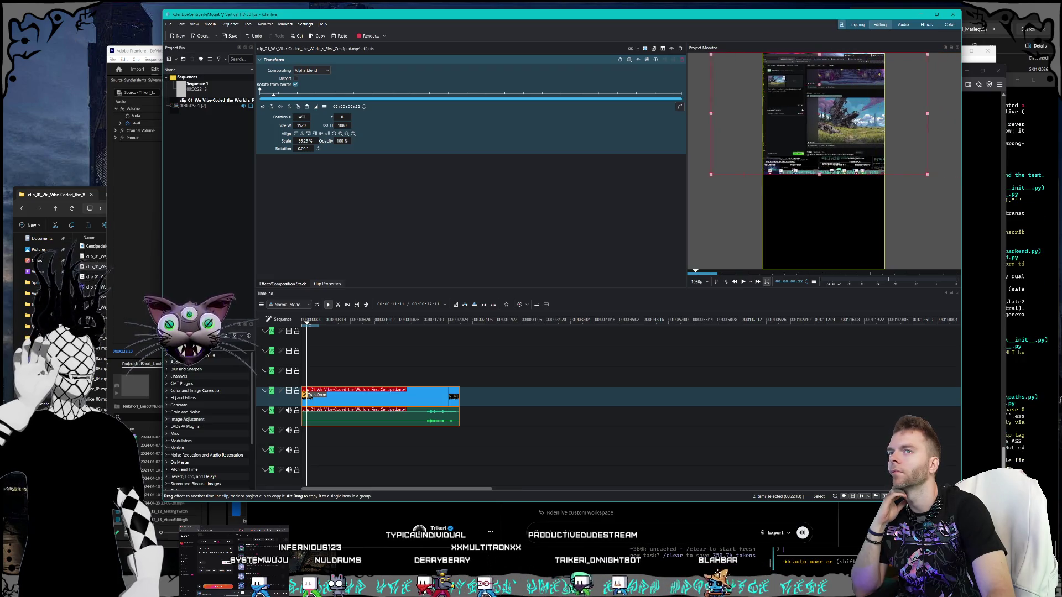
type("456")
key("Return")
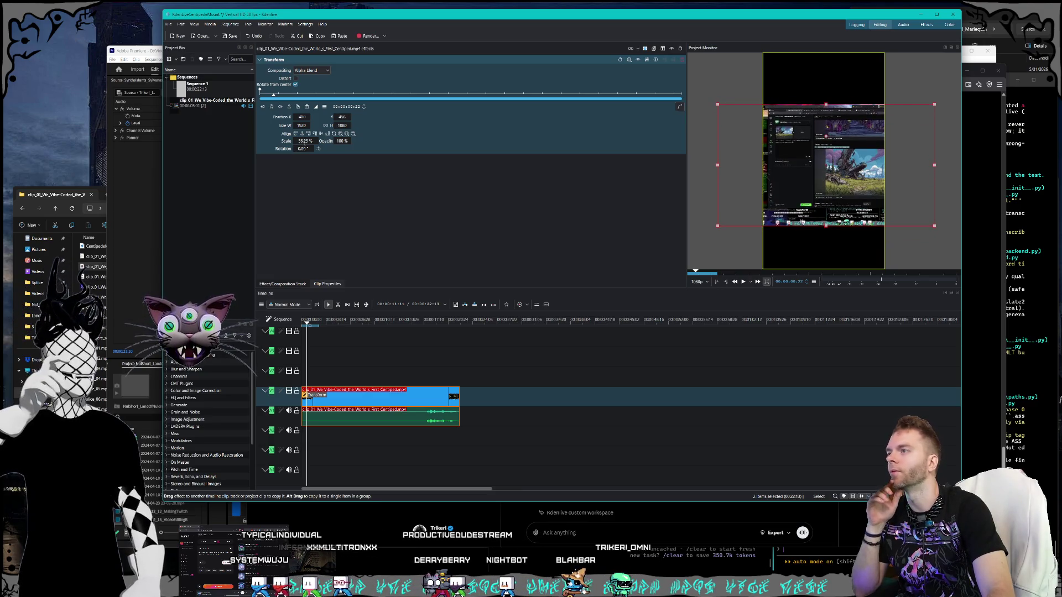
Step: Try a 100% scale, then undo it back to 56.25%
type("100")
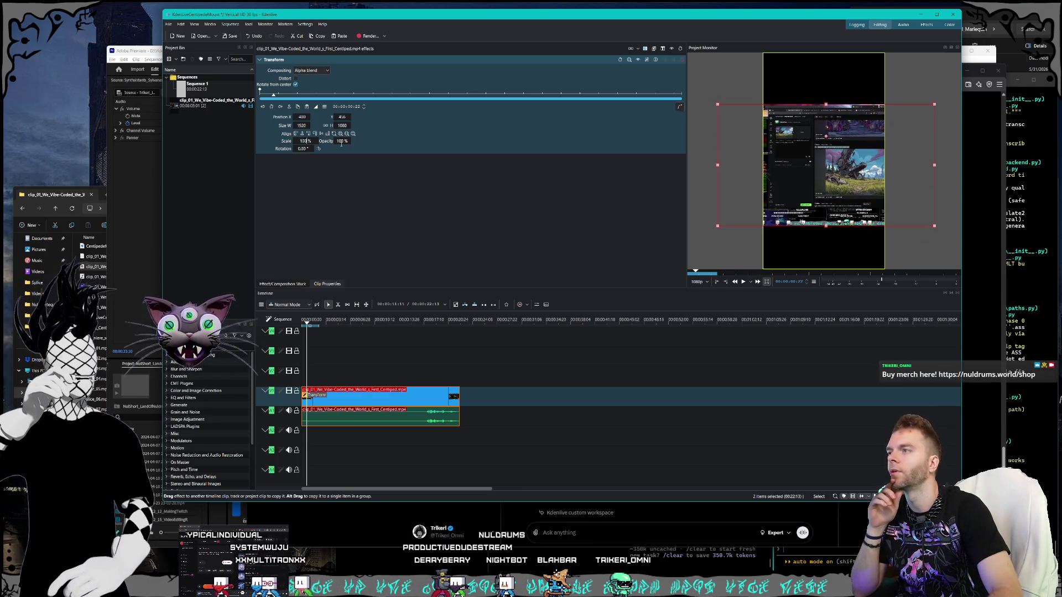
key("Return")
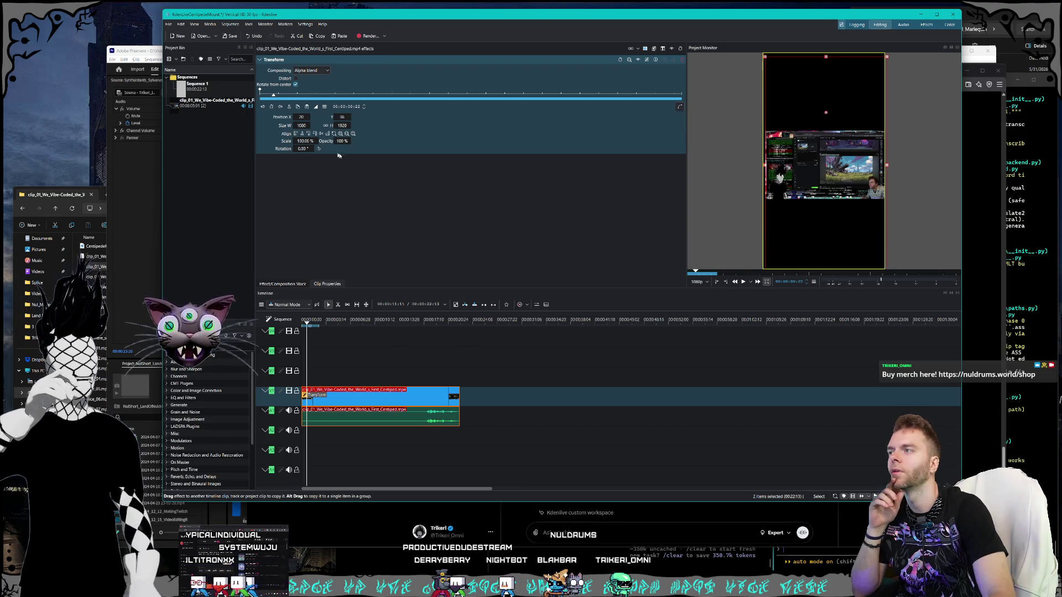
key("ctrl+z")
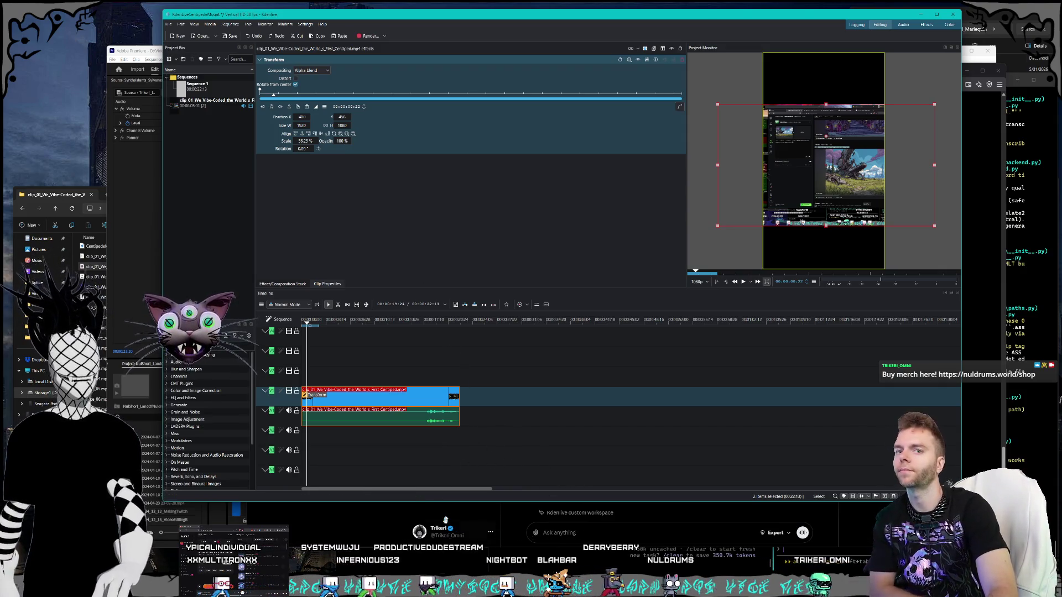
left_click(404, 533)
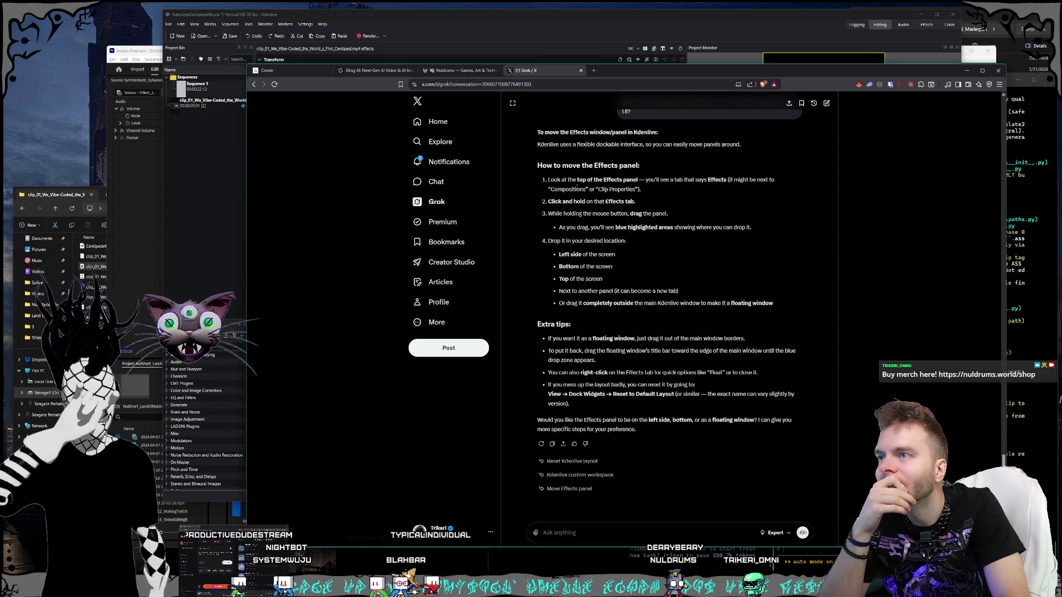
Step: Scroll the Grok chat up to the 'Fix it properly' reply on Transform size values
scroll(579, 202, "up", 3)
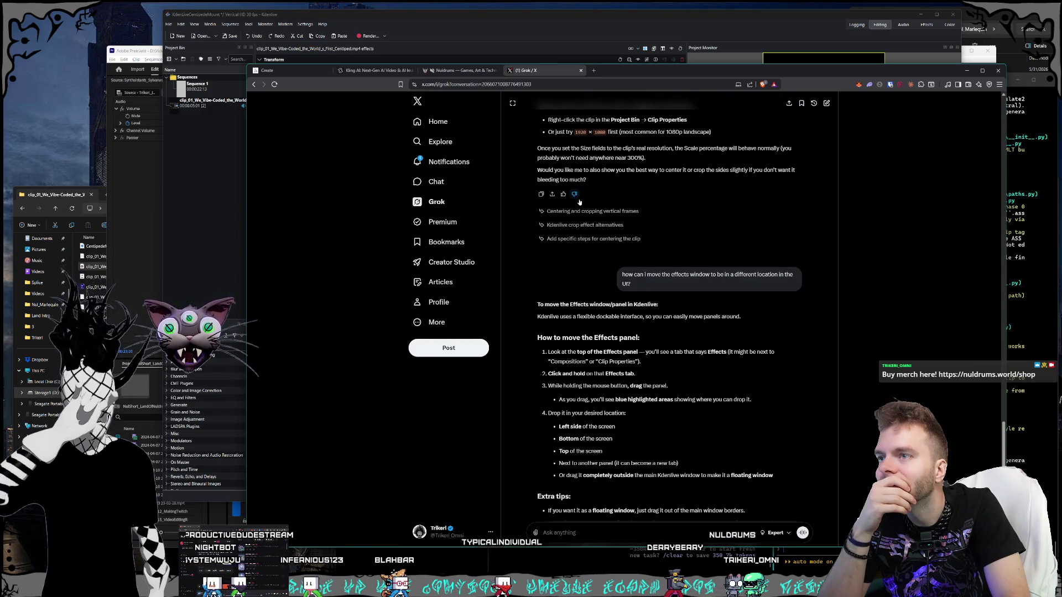
scroll(579, 202, "up", 2)
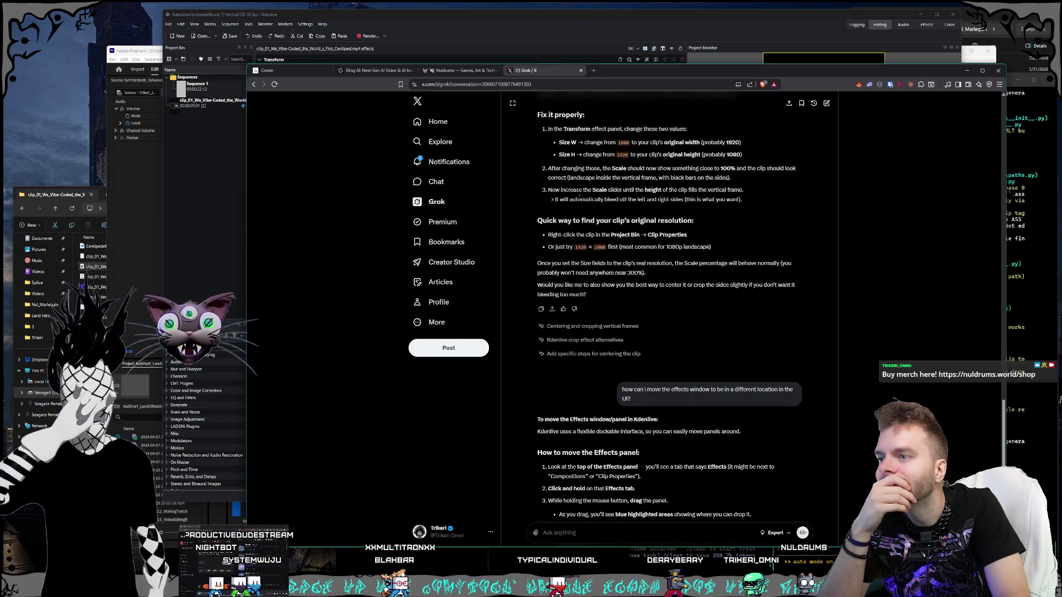
scroll(579, 198, "up", 1)
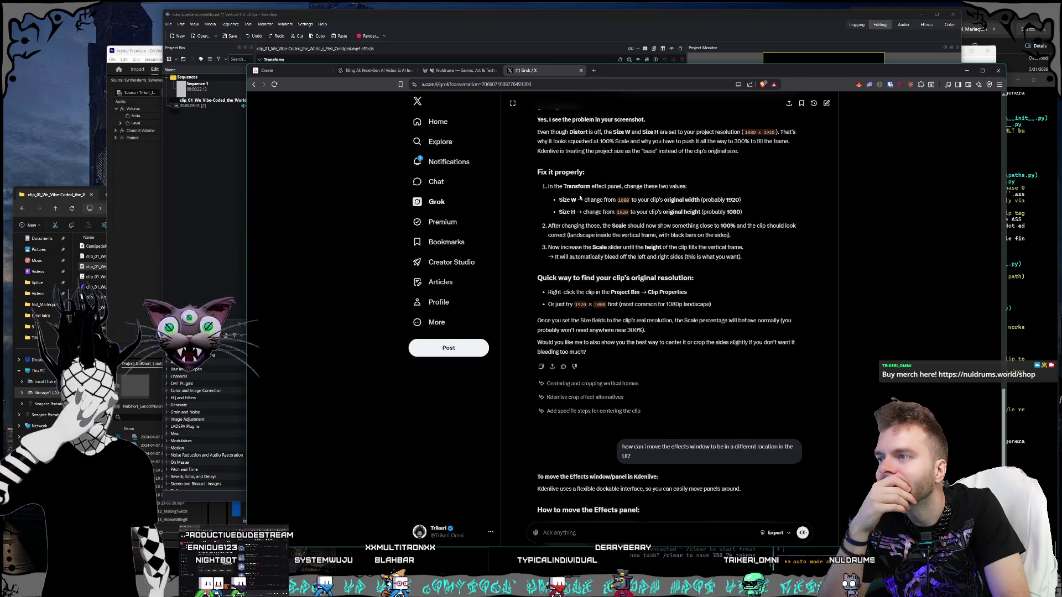
scroll(579, 198, "up", 1)
left_click(222, 15)
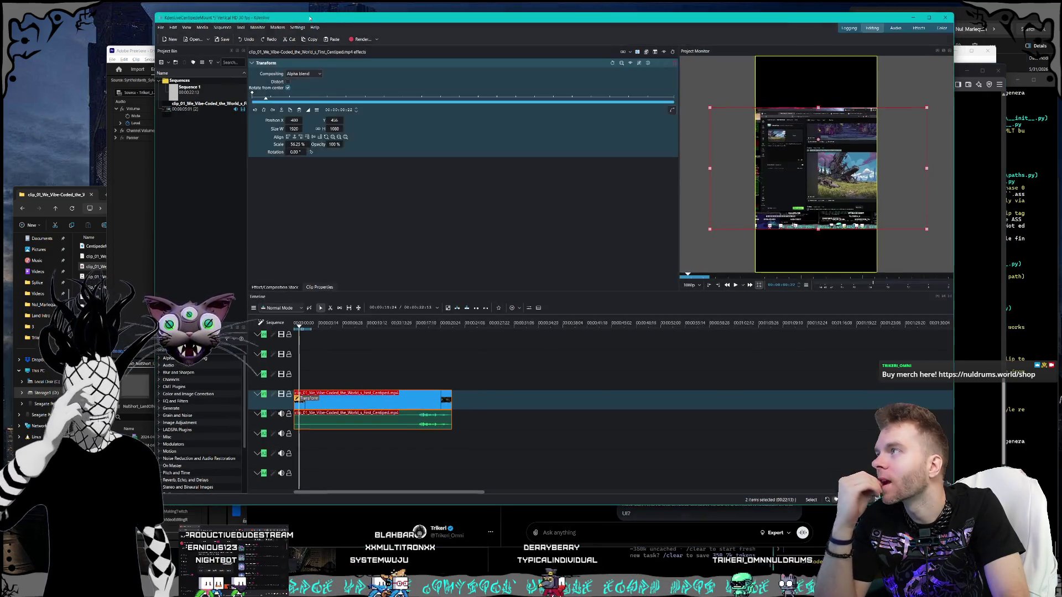
Step: Browse the Markers, Settings and Monitor menus, then drag the clip lower to about X 393, Y 842
left_click(275, 28)
mouse_move(297, 28)
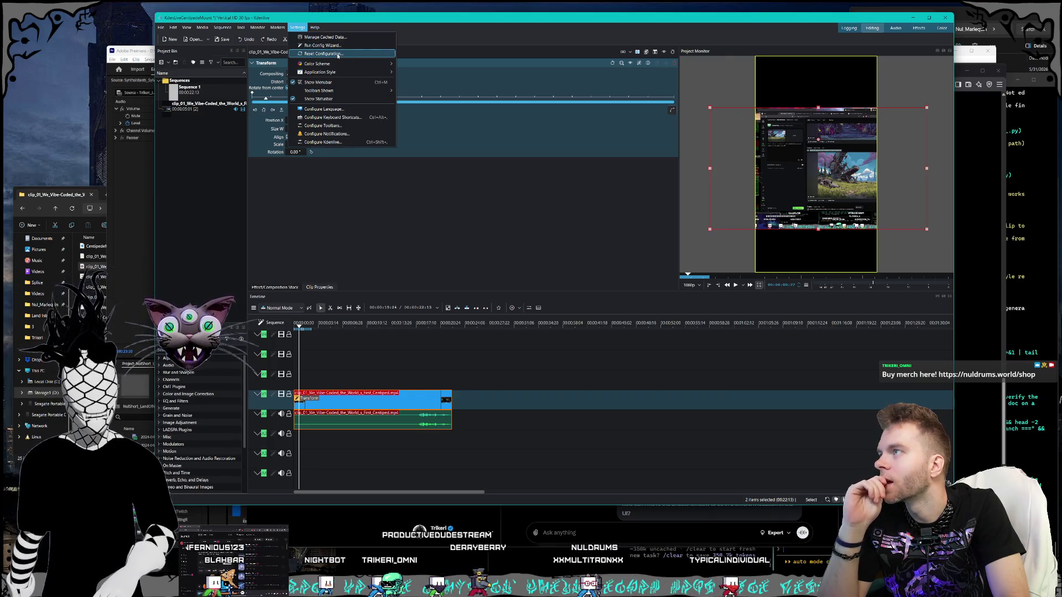
left_click(264, 27)
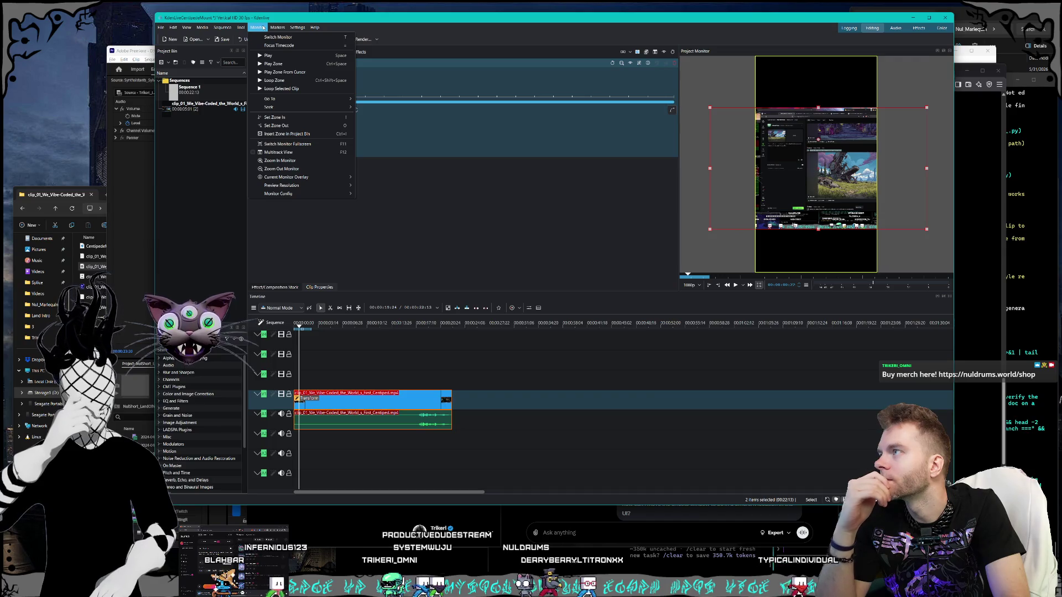
left_click(365, 21)
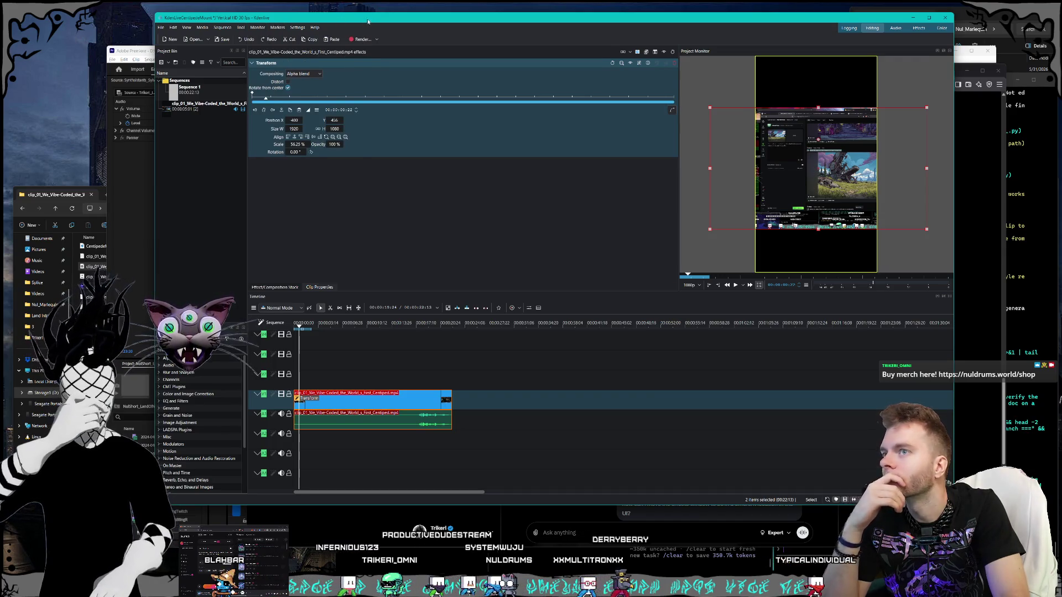
left_click_drag(368, 21, 360, 25)
left_click_drag(781, 211, 783, 252)
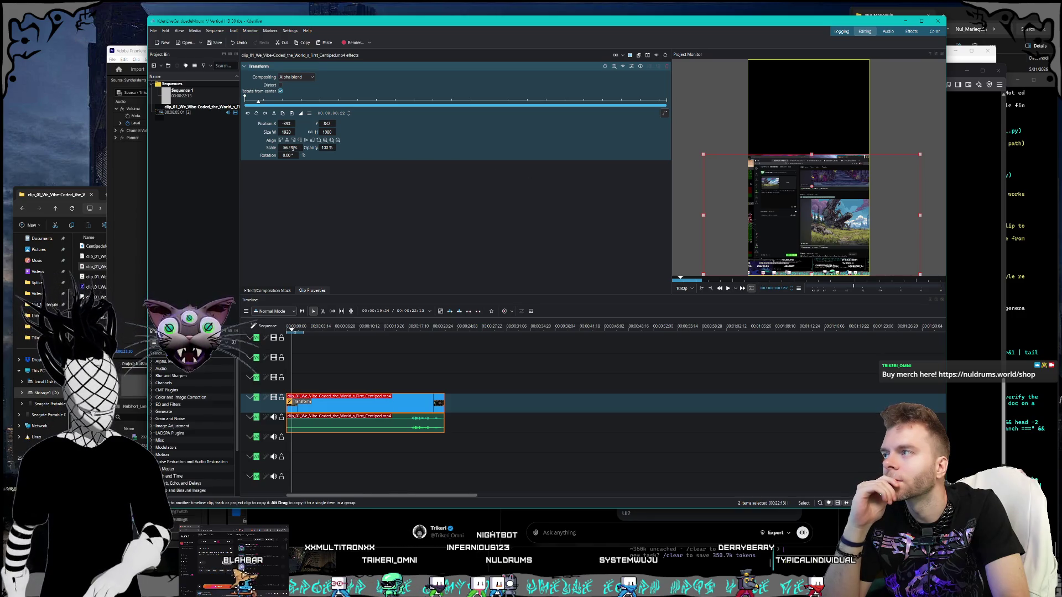
Step: Try 80% and a larger size, revert to 56.25% scale, and move the clip up to X 571, Y 505
type("80")
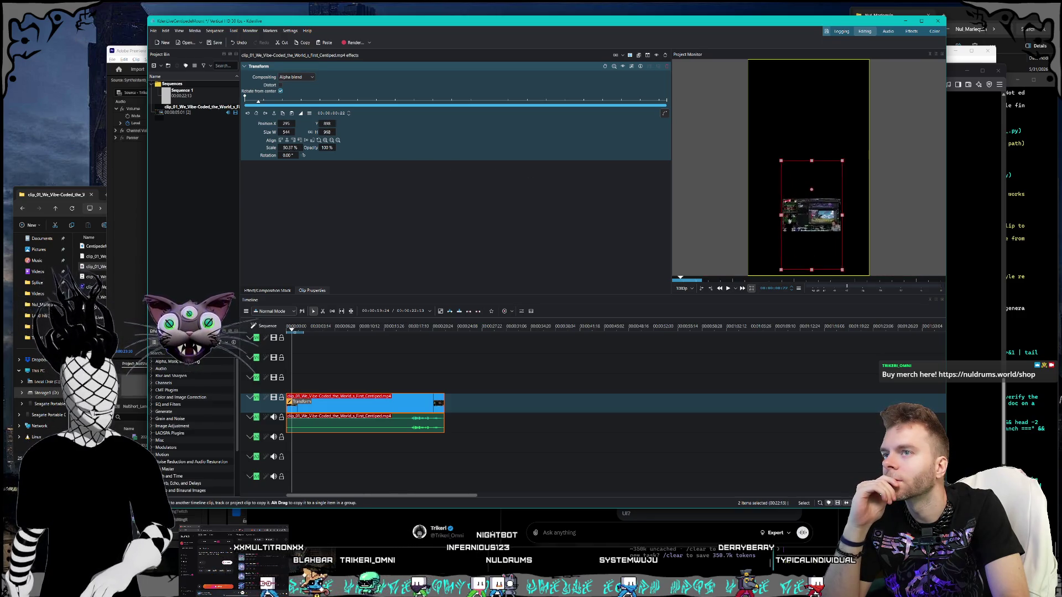
mouse_move(860, 128)
left_mouse_down()
mouse_move(943, 2)
mouse_move(904, 51)
left_mouse_up()
key("ctrl+z")
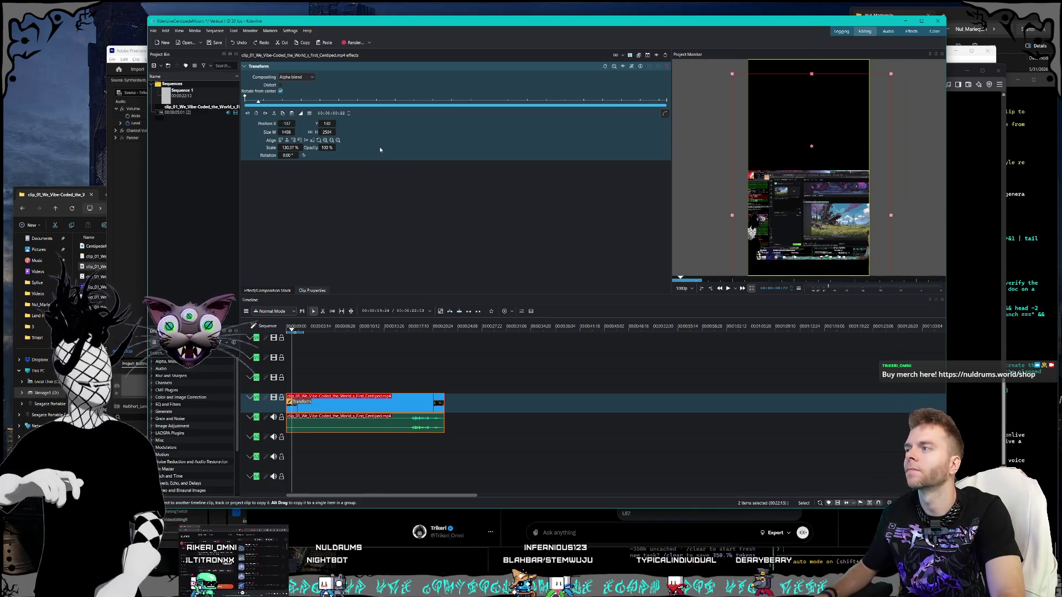
key("ctrl+z")
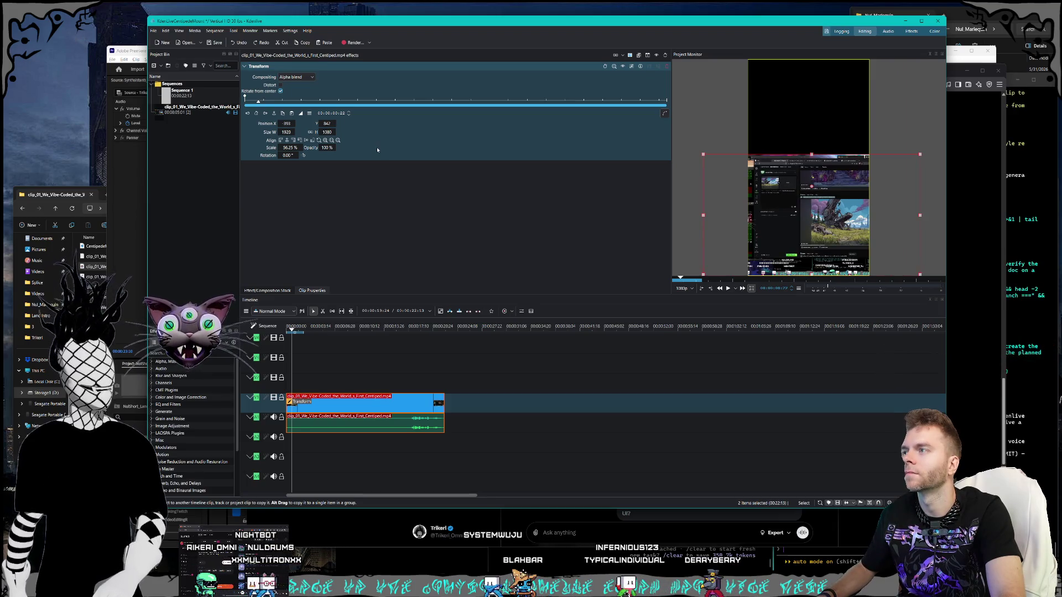
left_click_drag(765, 211, 768, 173)
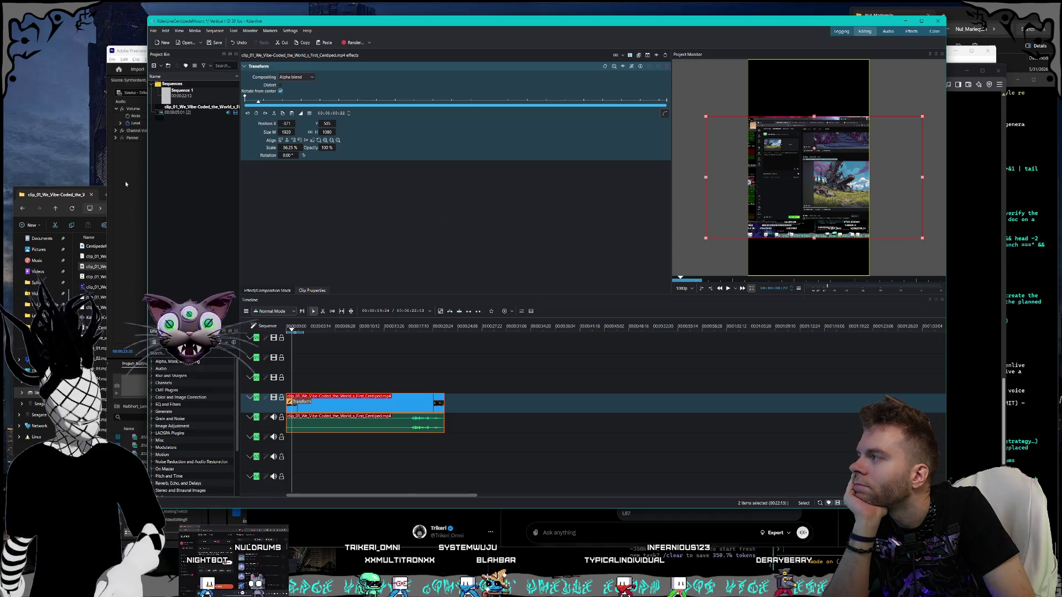
key("alt+Tab")
Step: Scroll the Grok conversation to the squashed-clip fix setting Size W/H to 1920×1080
scroll(639, 331, "up", 2)
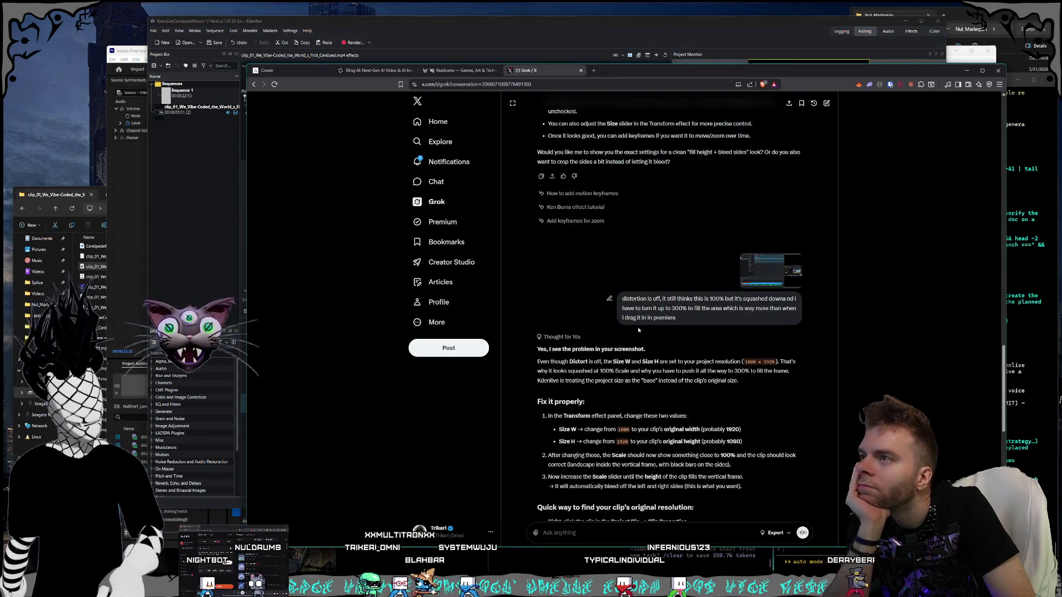
scroll(637, 331, "down", 3)
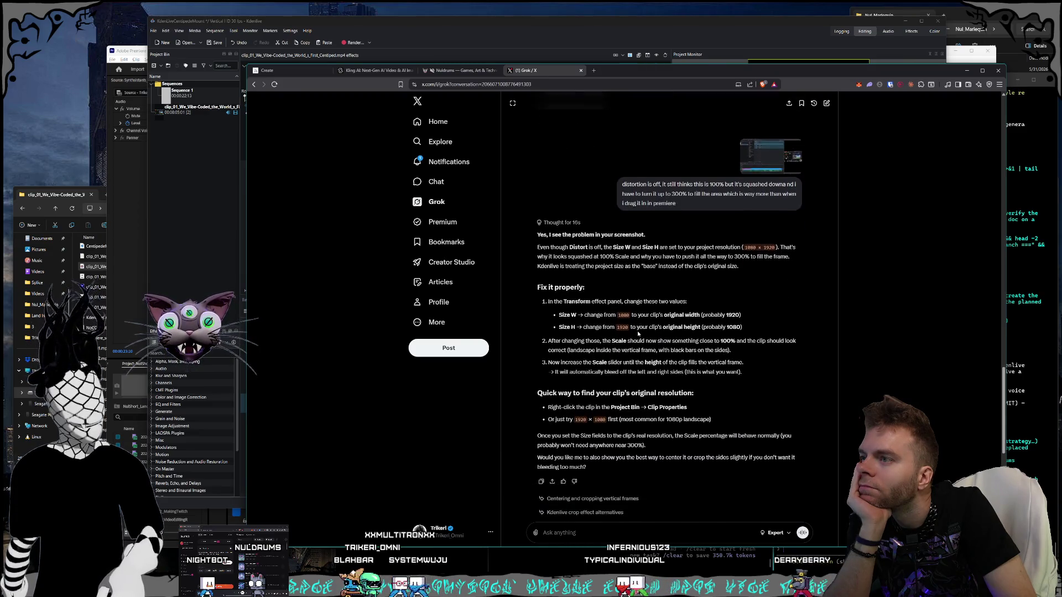
scroll(639, 333, "down", 2)
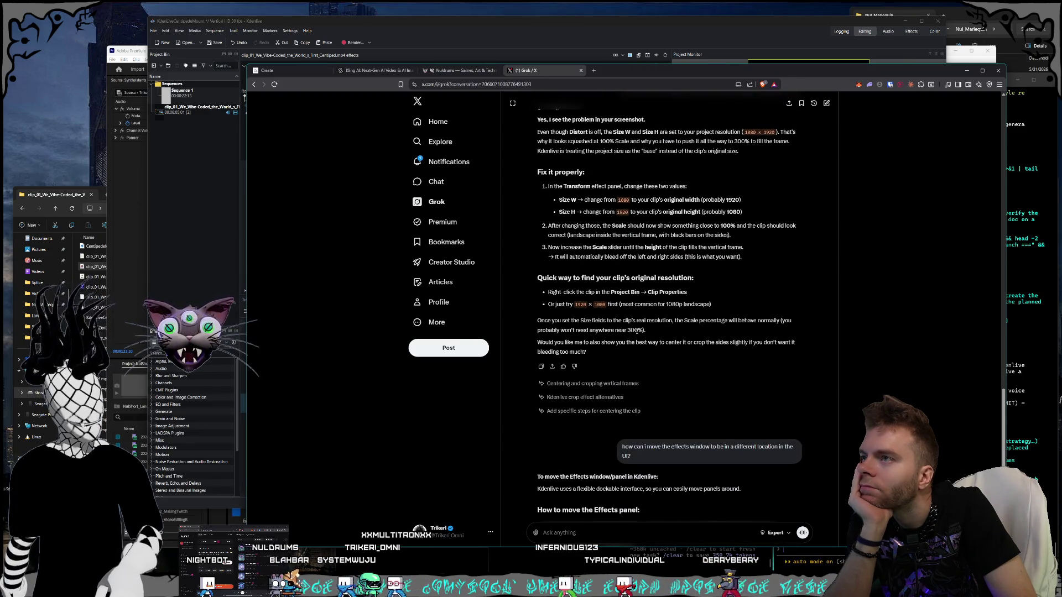
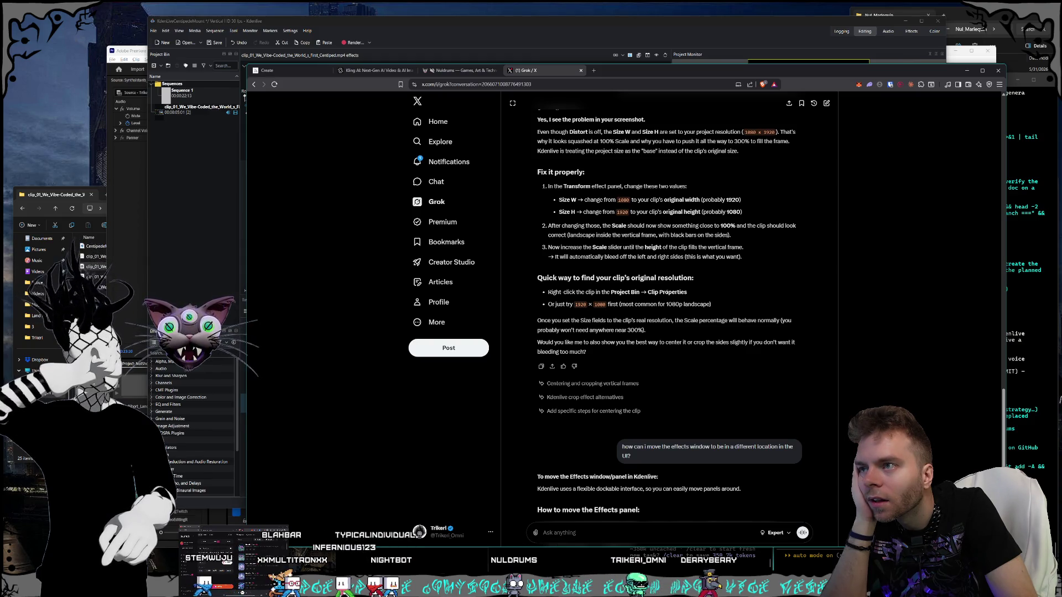
Step: Scale the Centipede clip to about 115% and shift it left so its right portion fills the vertical frame
left_click(390, 25)
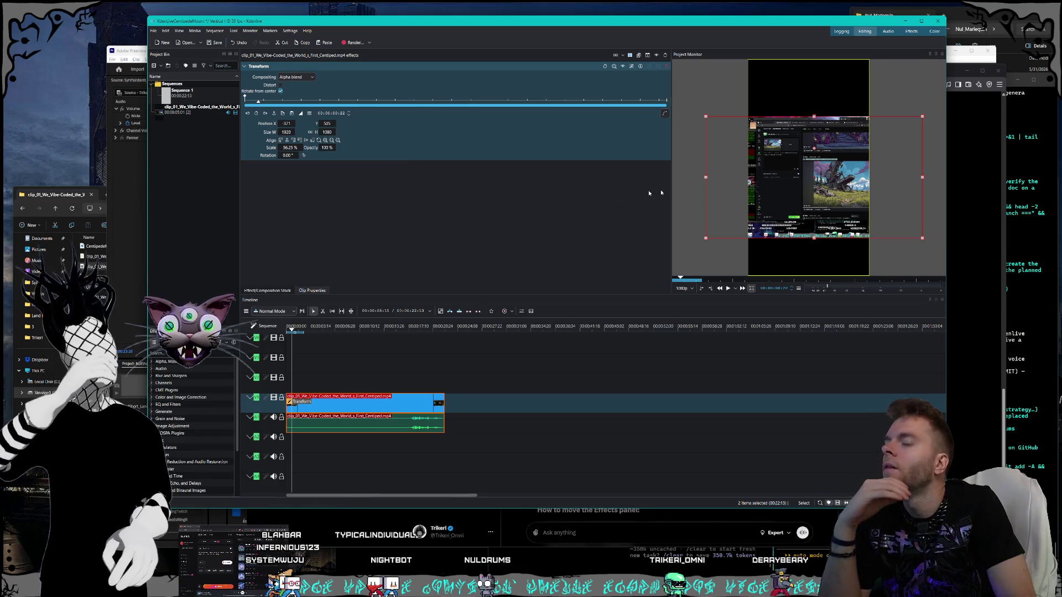
left_click_drag(705, 116, 668, 60)
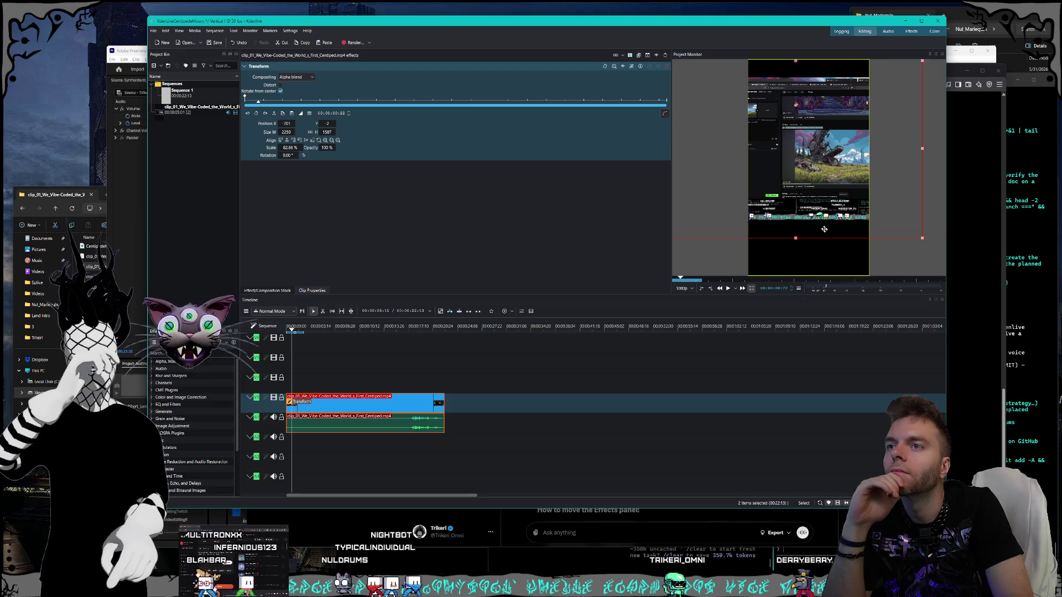
left_click_drag(781, 188, 838, 238)
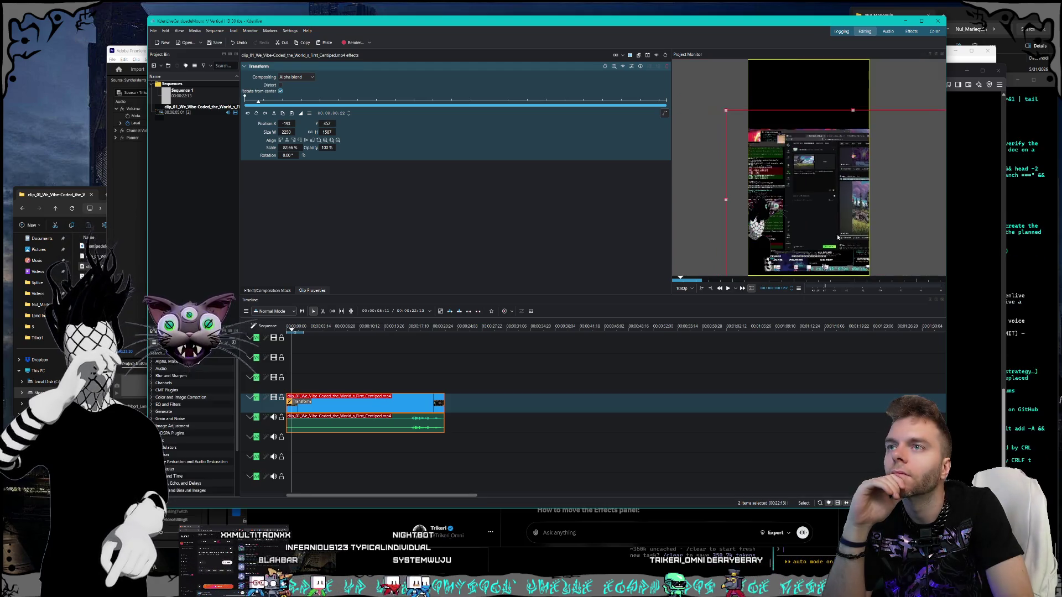
left_click_drag(726, 111, 636, 55)
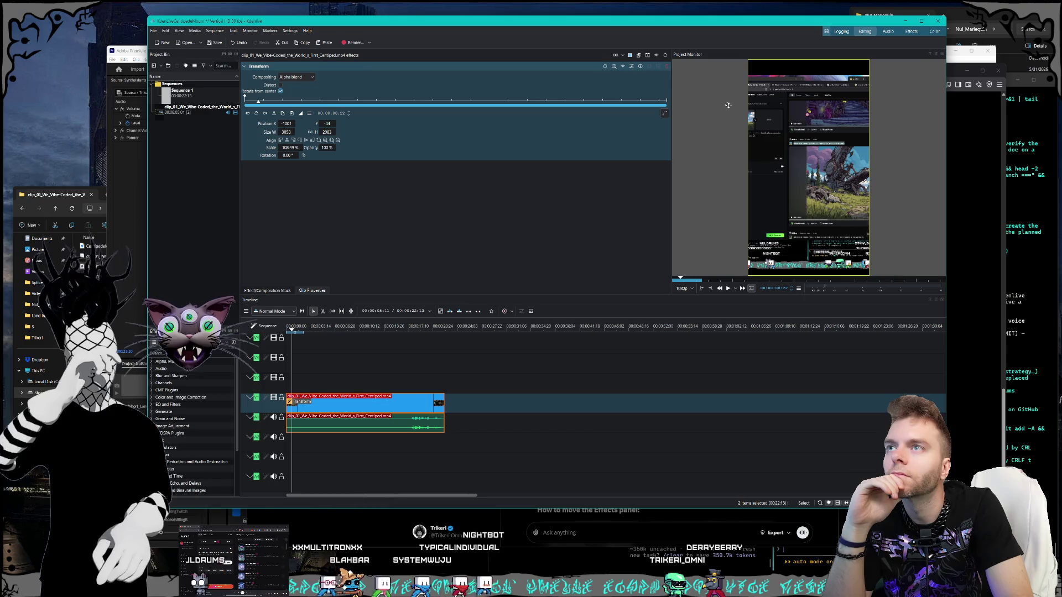
mouse_move(728, 105)
left_mouse_down()
mouse_move(800, 164)
mouse_move(838, 173)
left_mouse_up()
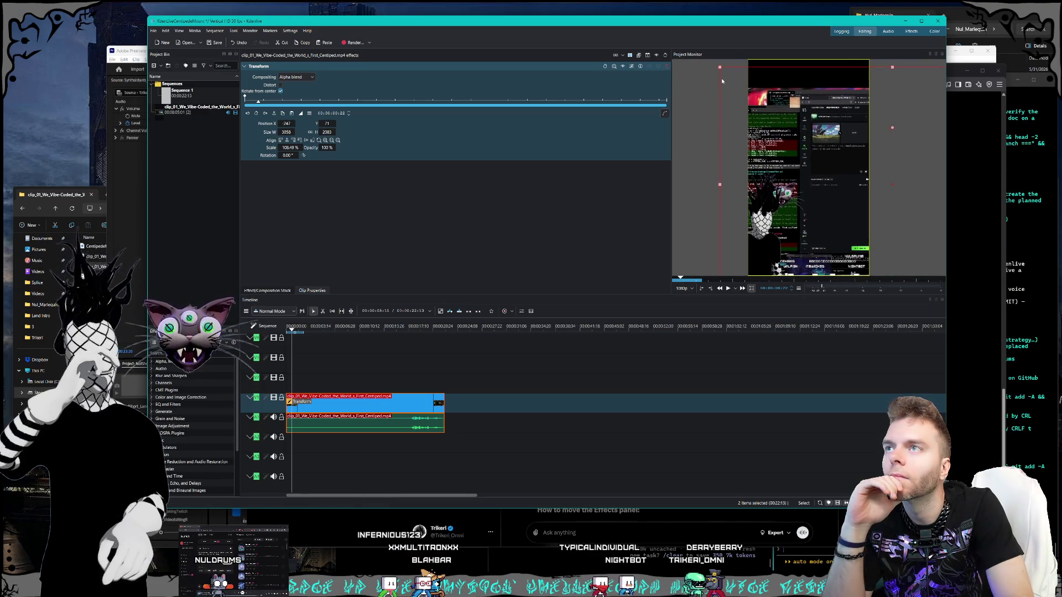
left_click_drag(720, 68, 685, 46)
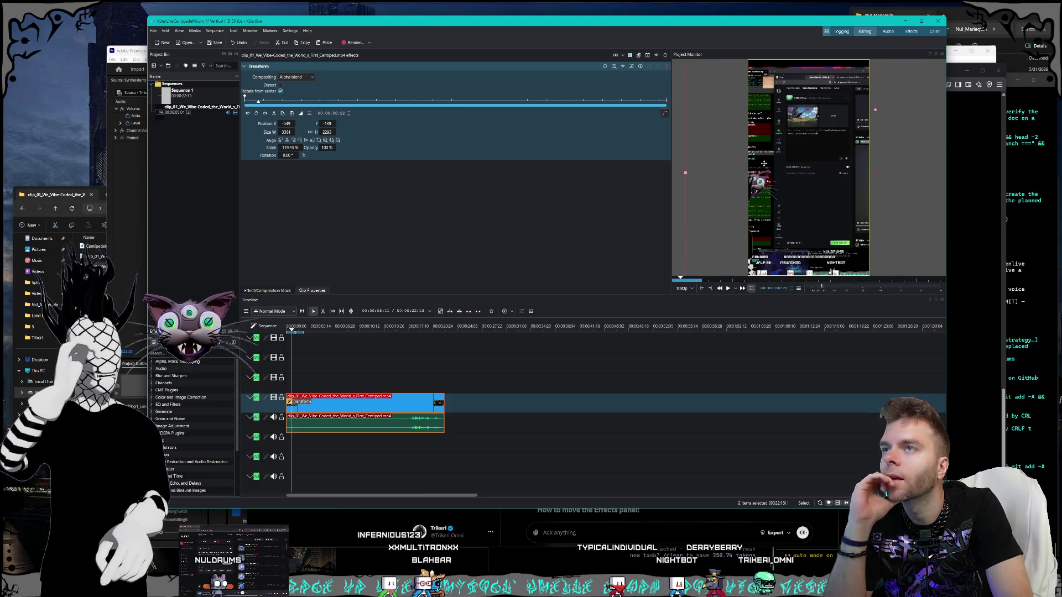
left_click_drag(757, 143, 749, 154)
mouse_move(857, 163)
left_mouse_down()
mouse_move(739, 165)
mouse_move(783, 180)
left_mouse_up()
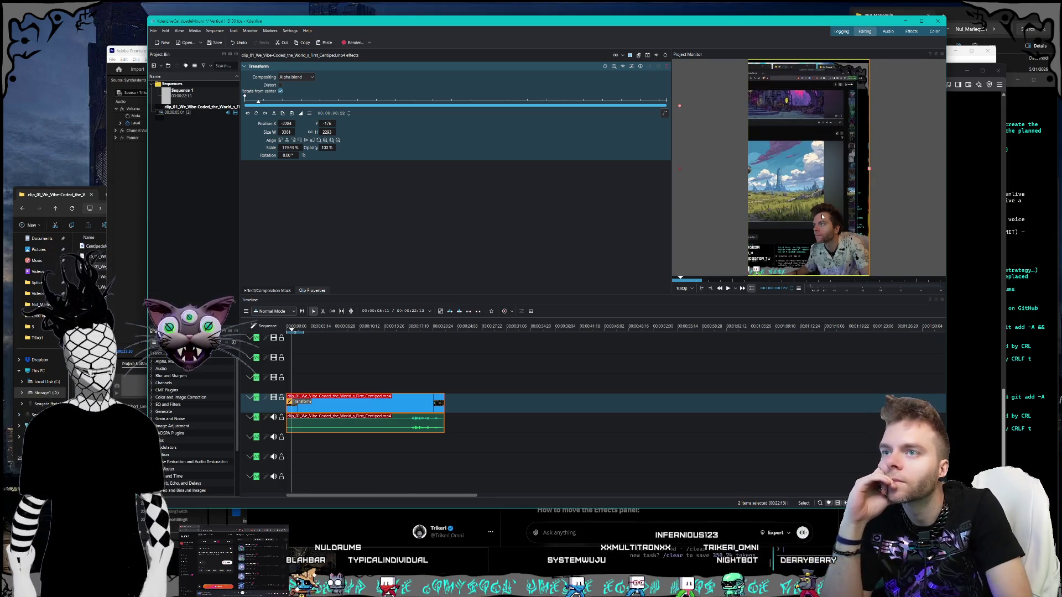
Step: Scrub the timeline from about five seconds to preview the reframed clip, then select it
left_click(327, 326)
left_click_drag(328, 327, 350, 327)
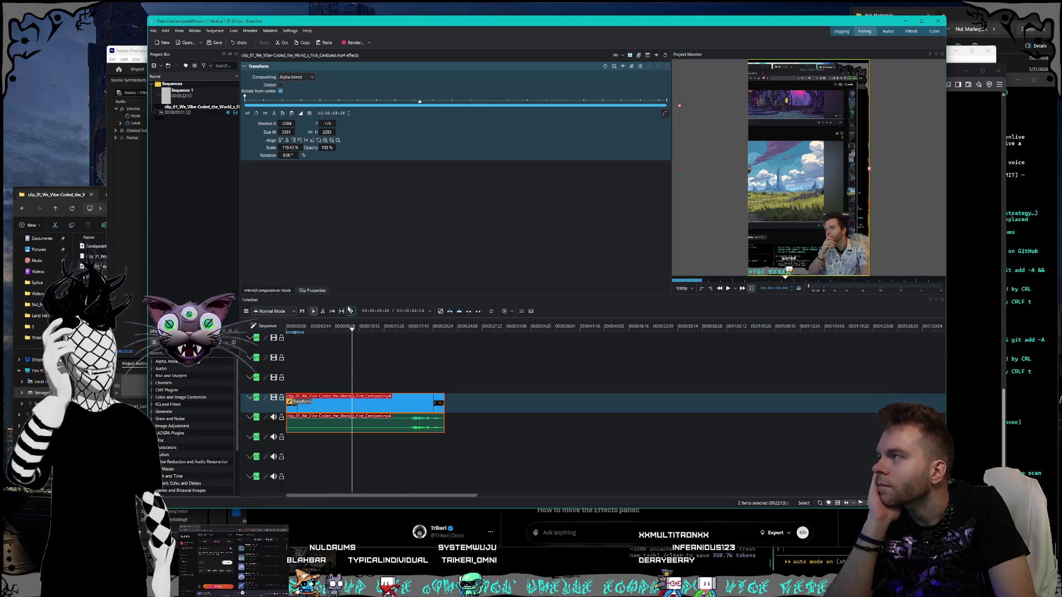
left_click(428, 381)
left_click(404, 416)
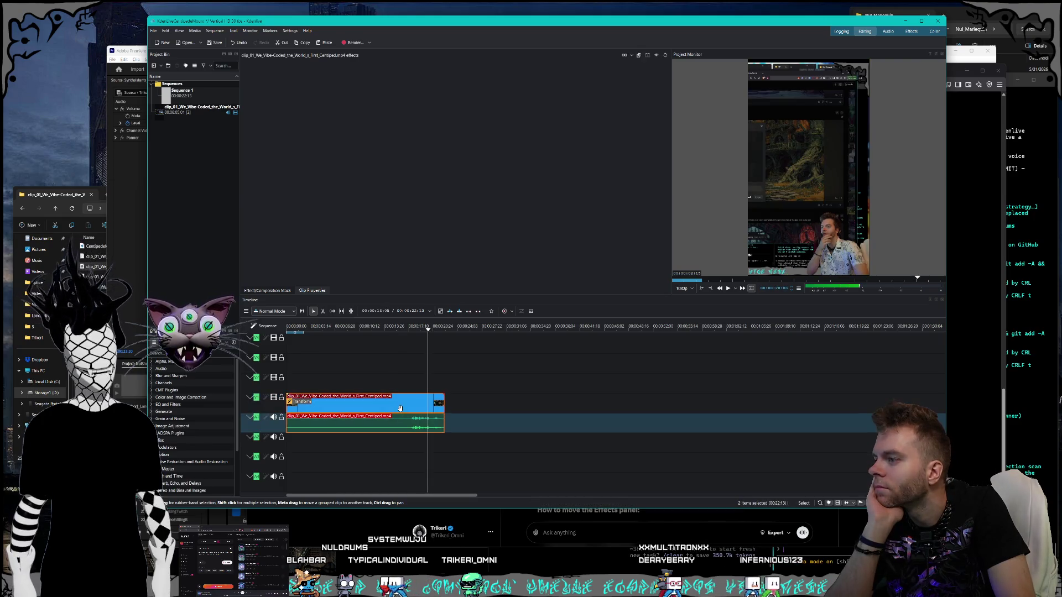
Step: Delete the Centipede clip from the timeline and check its Project Bin context menu
key("Delete")
left_click(177, 119)
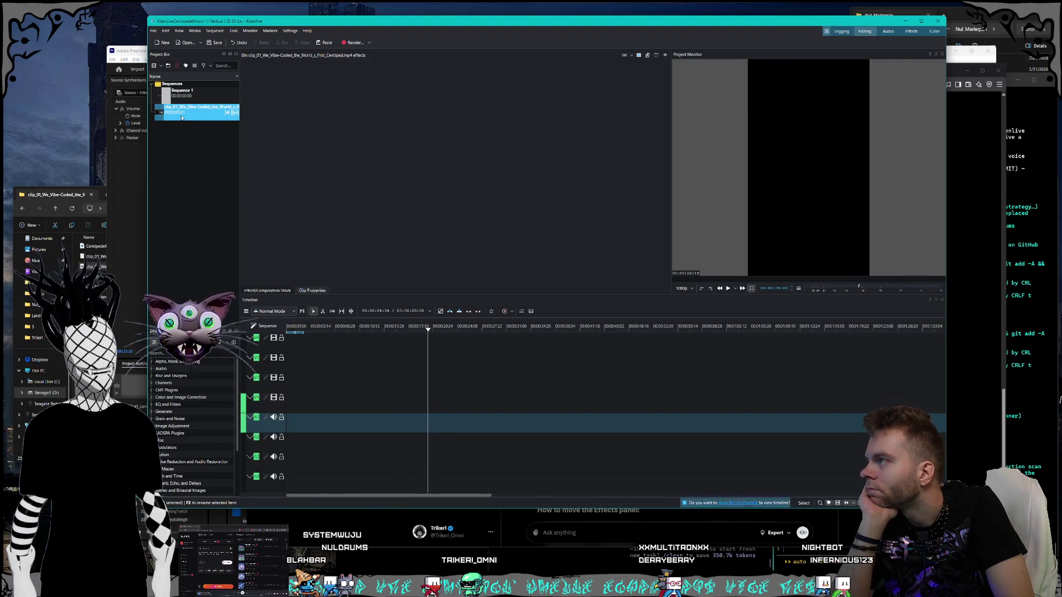
right_click(181, 117)
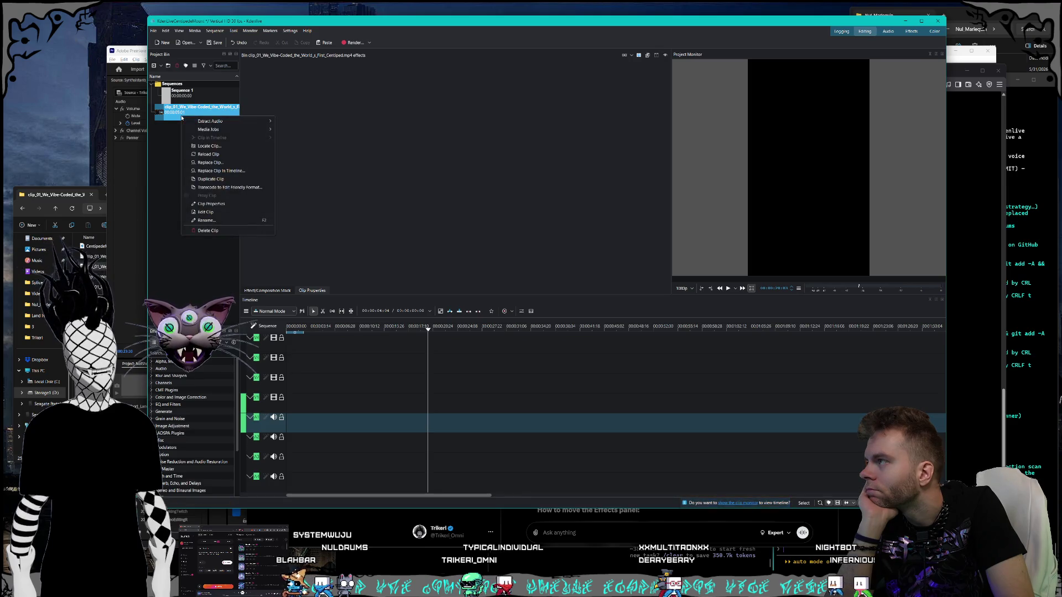
left_click(162, 190)
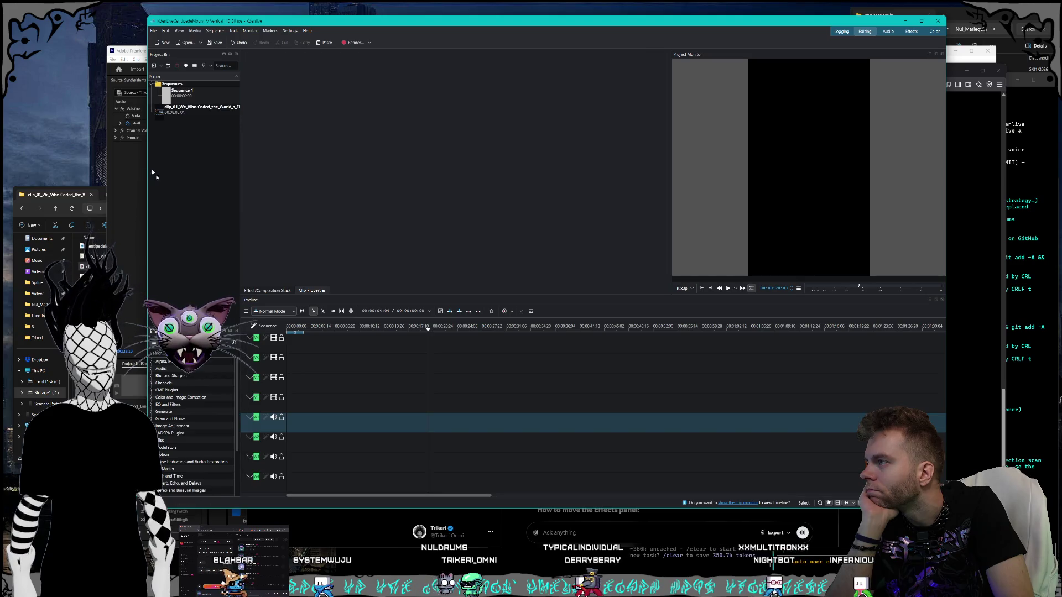
key("alt+Tab")
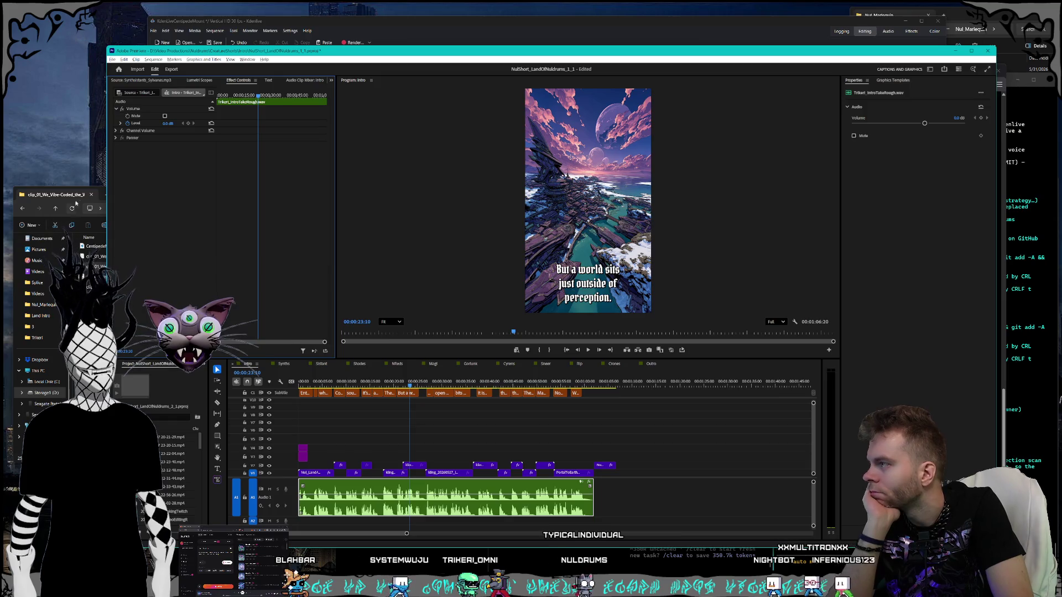
left_click(89, 260)
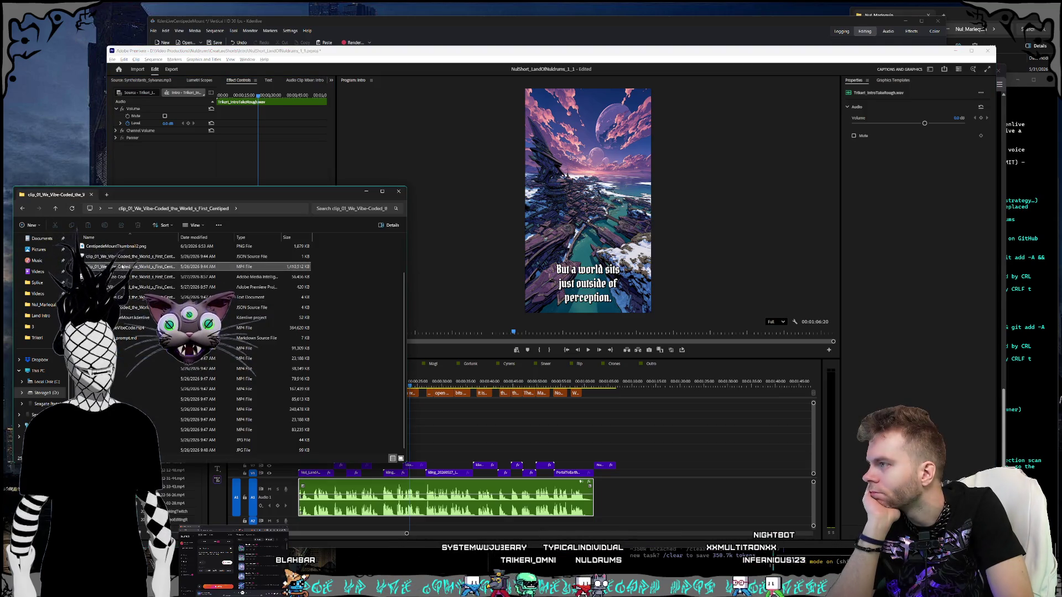
mouse_move(121, 266)
left_mouse_down()
mouse_move(659, 432)
mouse_move(657, 469)
mouse_move(645, 469)
left_mouse_up()
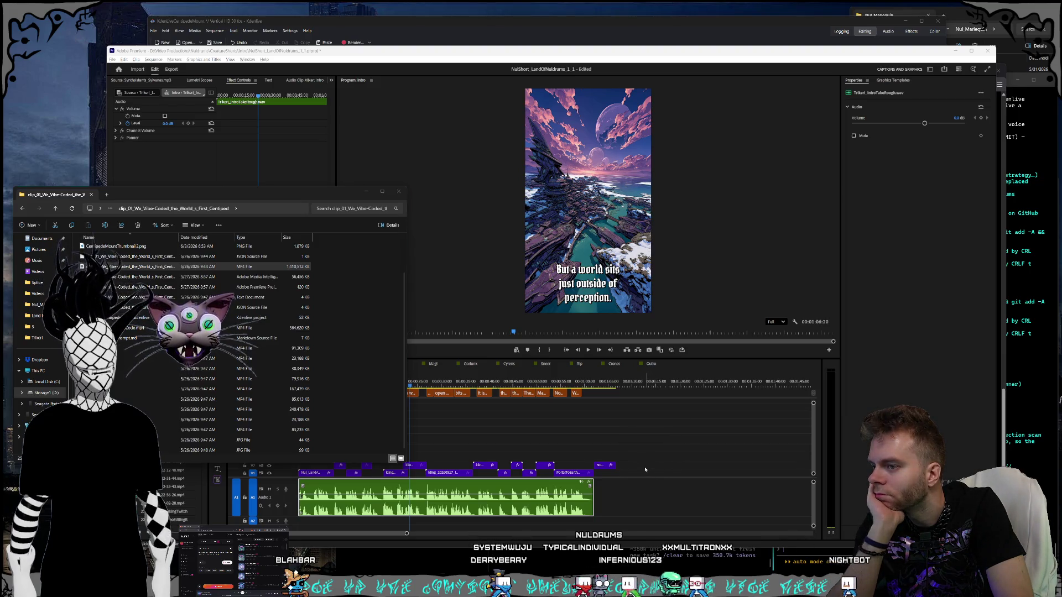
left_click(695, 446)
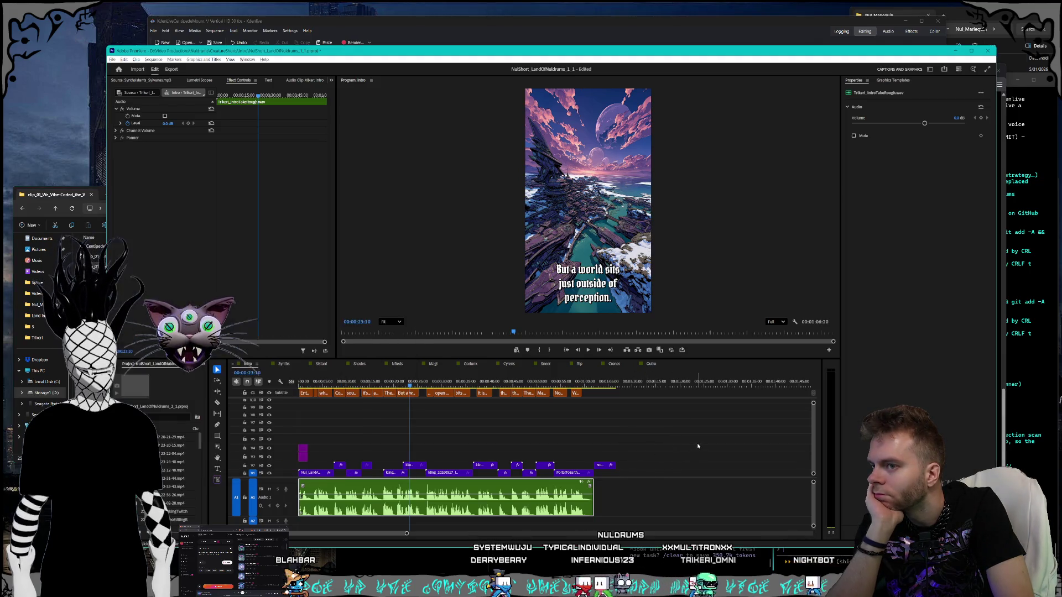
left_click(84, 206)
left_click(545, 382)
left_click_drag(540, 381, 334, 382)
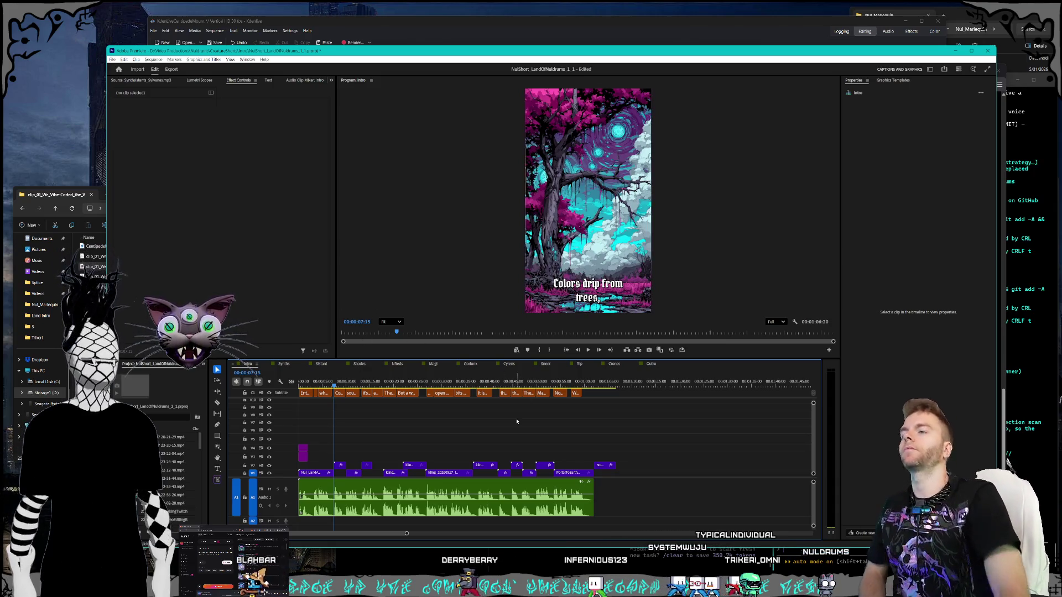
left_click(871, 545)
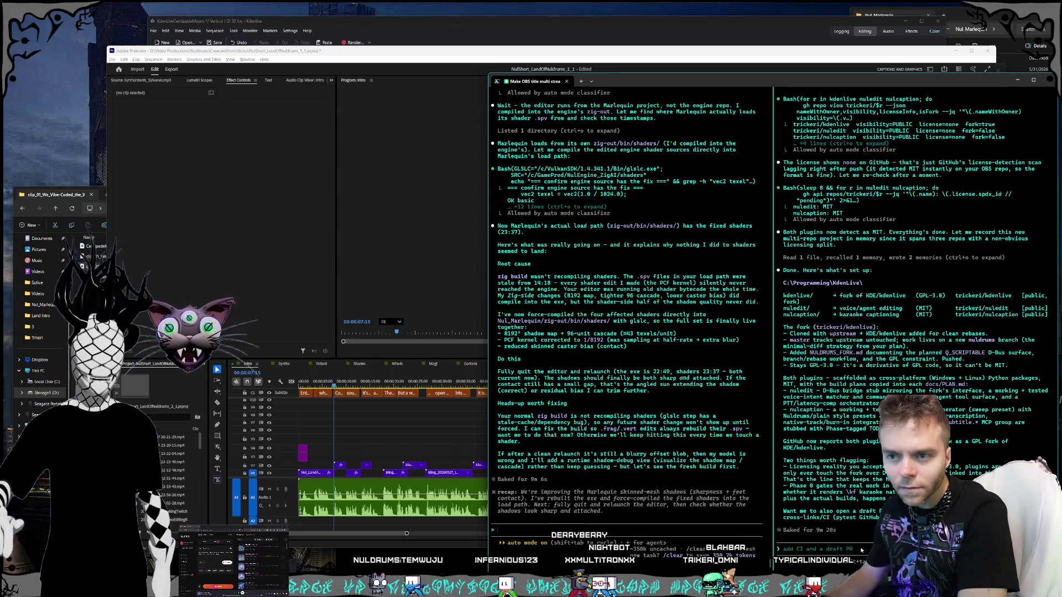
Step: Type the prompt 'i want this fully working on the' into Claude Code
type("i want this fully working on")
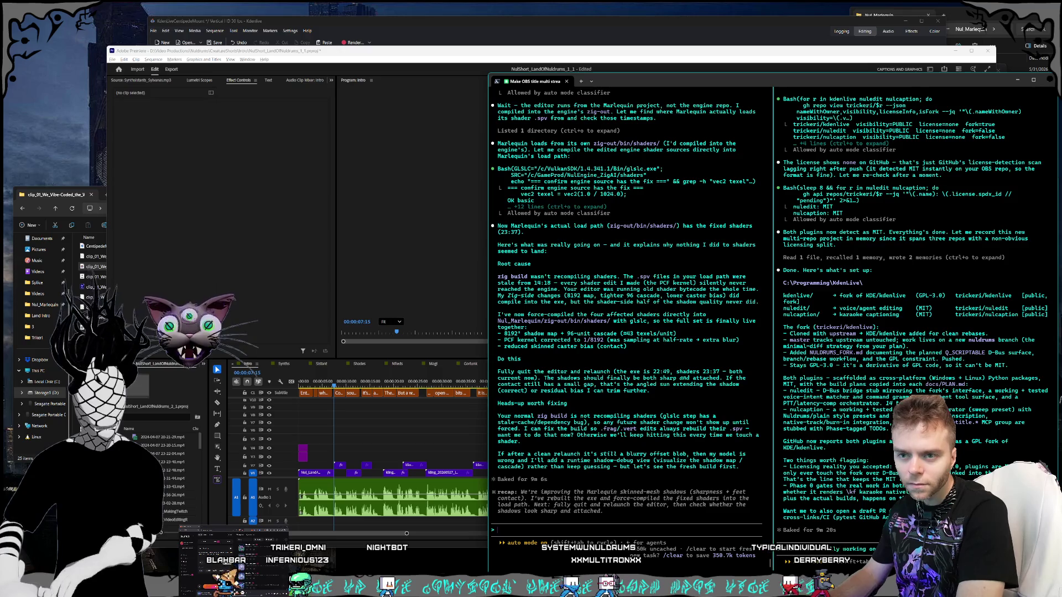
type("the")
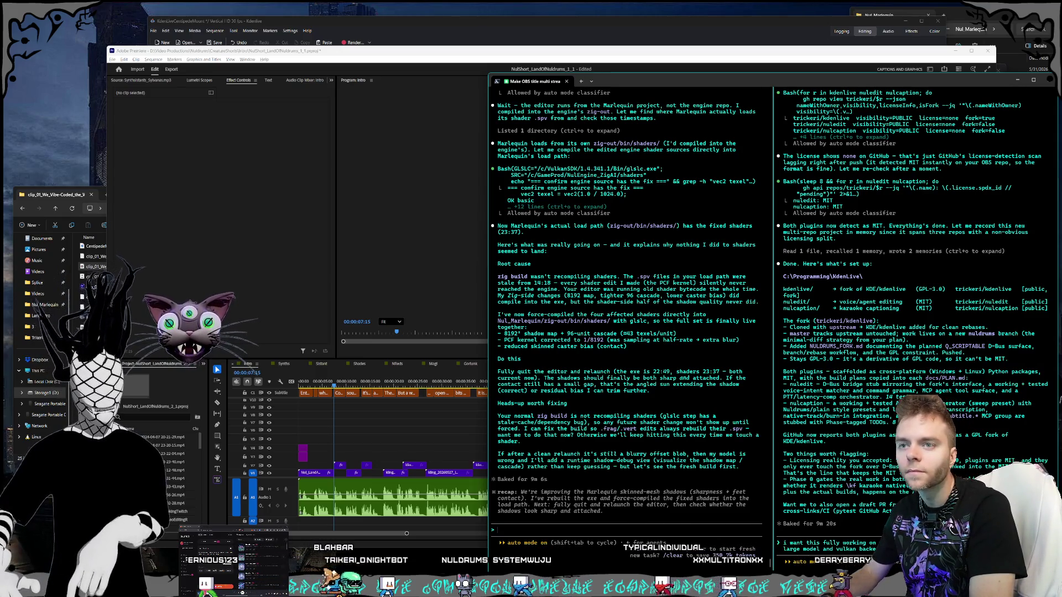
Step: Submit the request, then send clarifying follow-ups starting 'but we don't want the actual'
key("Return")
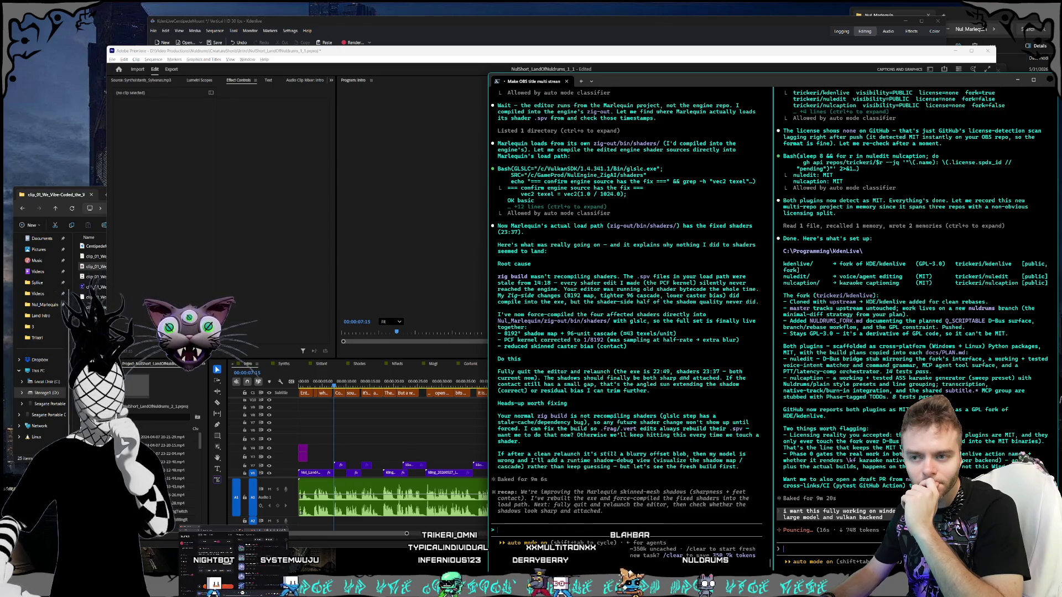
type("but we don't want the actual")
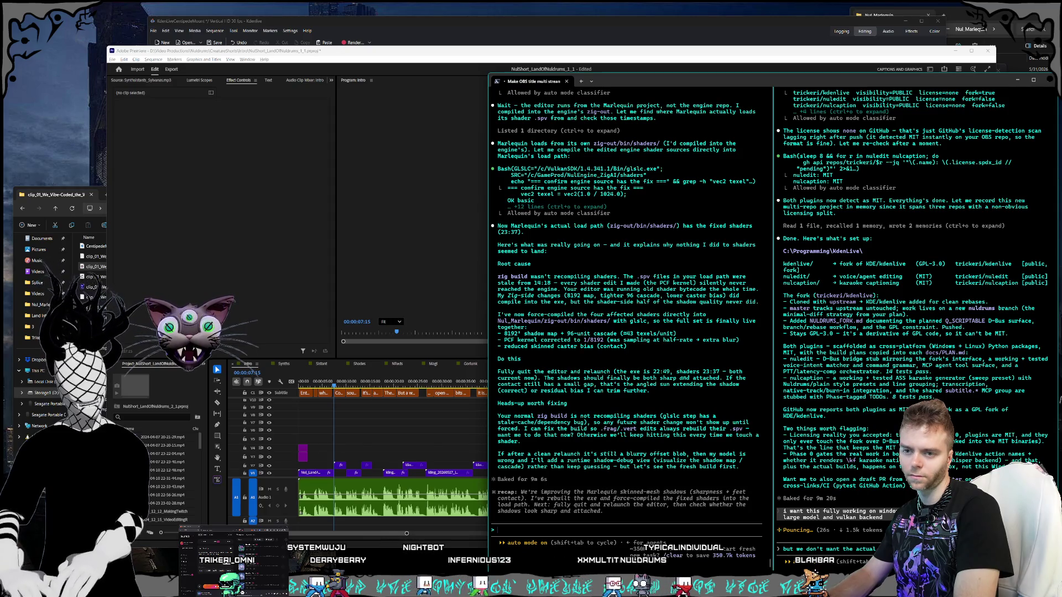
key("Return")
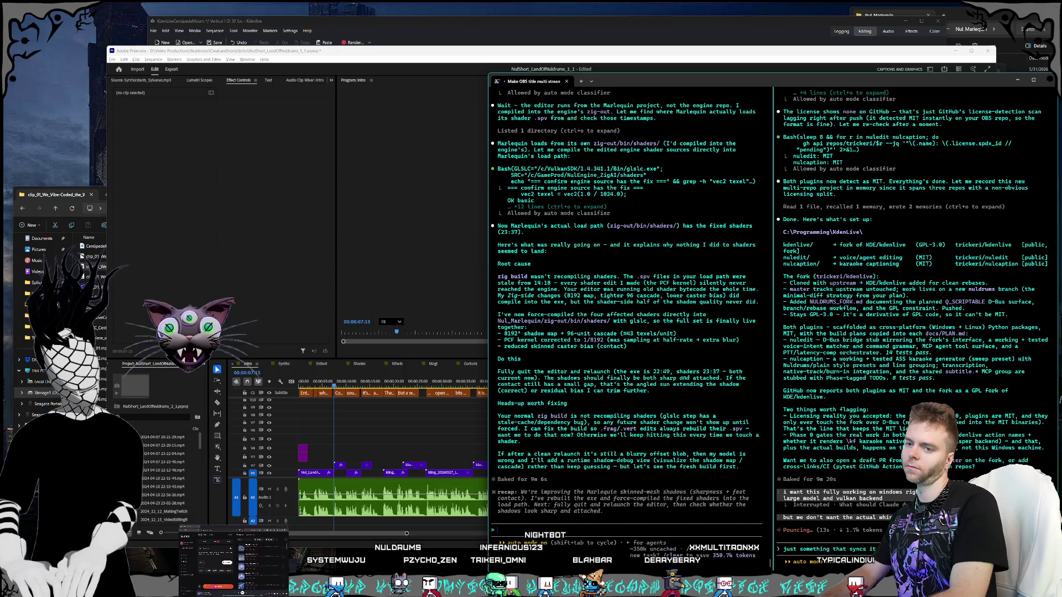
key("Return")
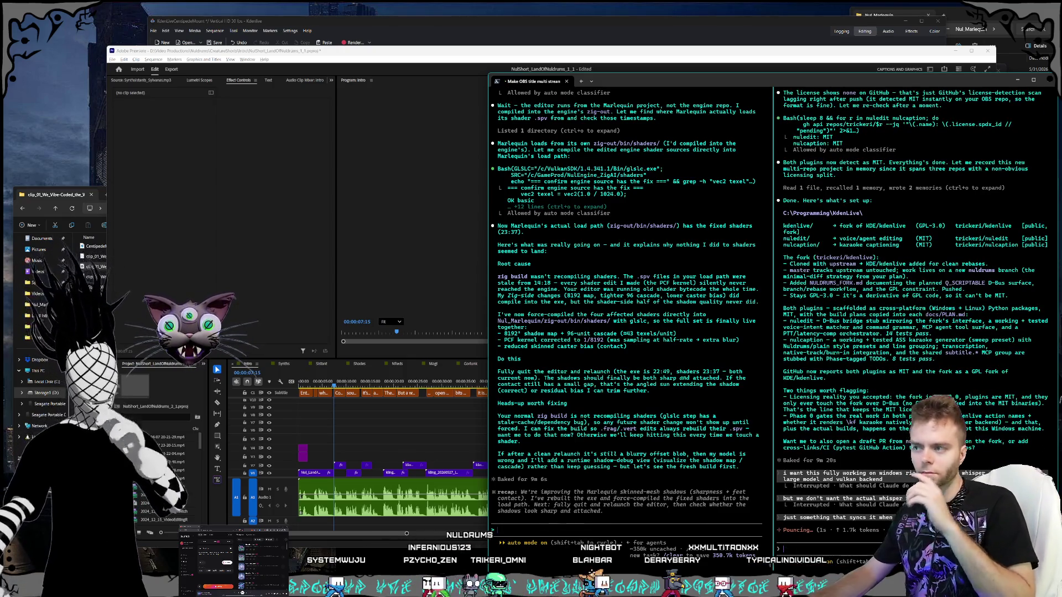
Step: Bring Kdenlive forward, nudge its window, enlarge the monitor slightly, and select the bin clip
left_click(380, 41)
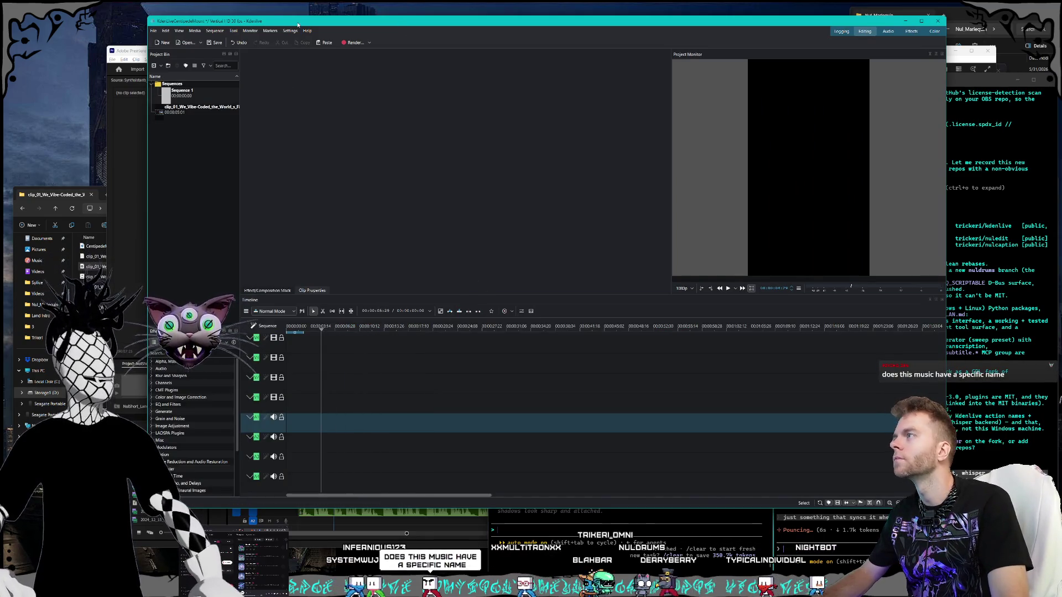
left_click_drag(298, 24, 302, 24)
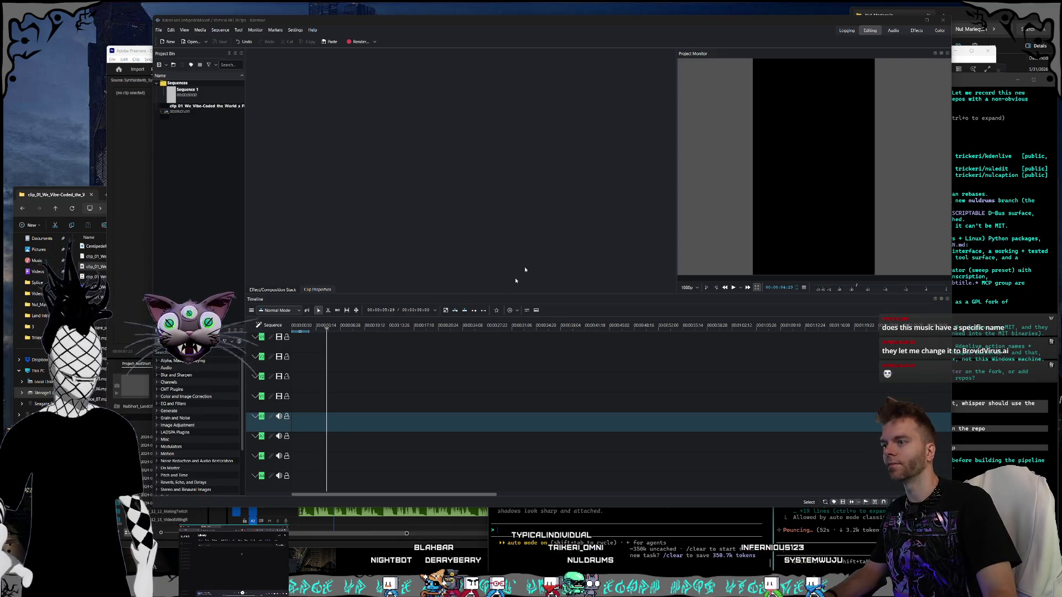
left_click_drag(493, 298, 493, 327)
left_click(197, 114)
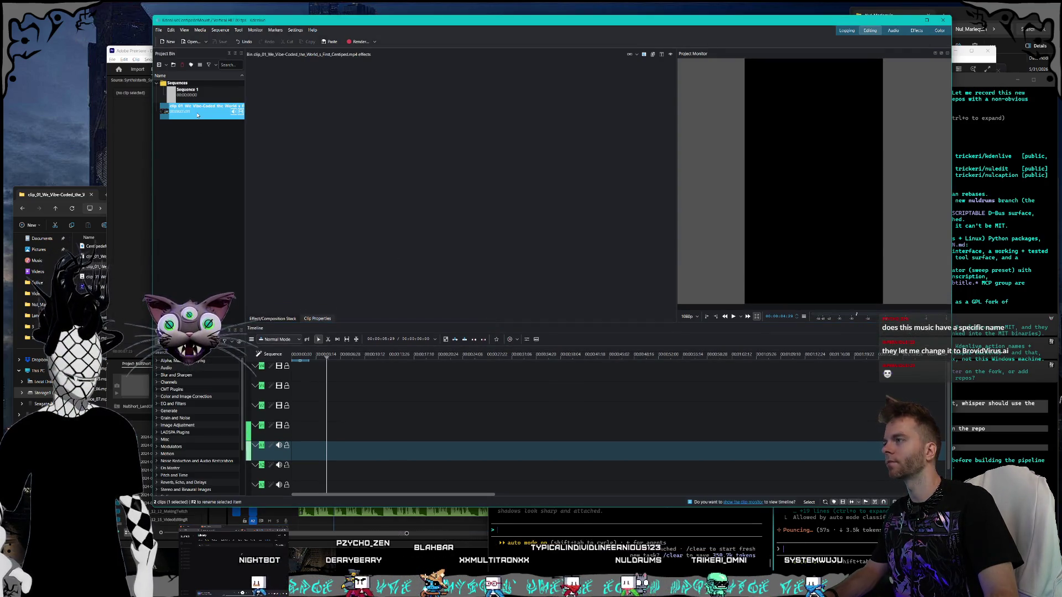
Step: Look at the recent projects list in the File menu, then dismiss it
key("alt+f")
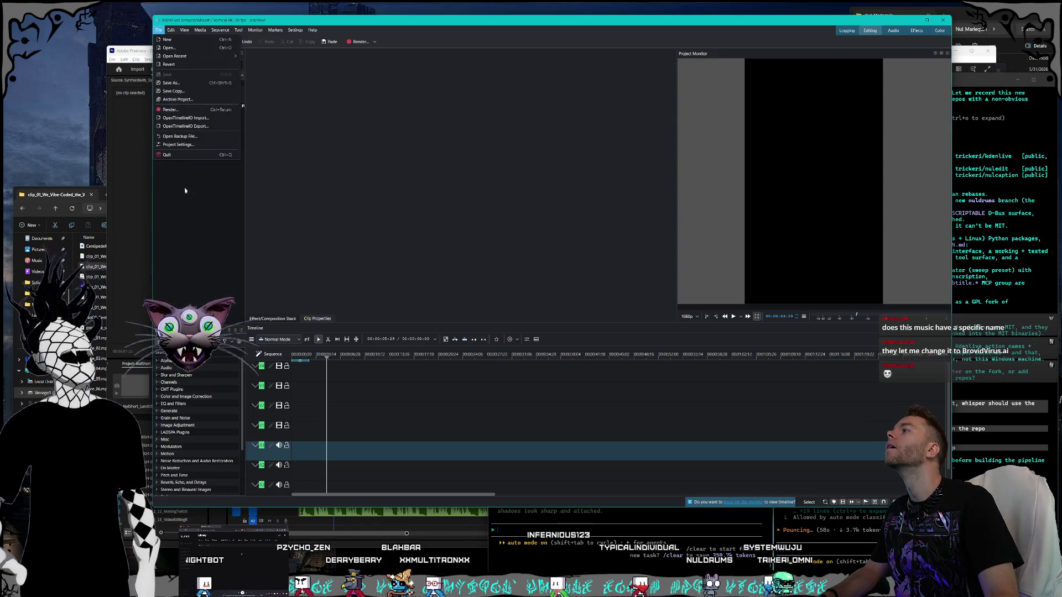
key("Down")
key("Down")
key("Right")
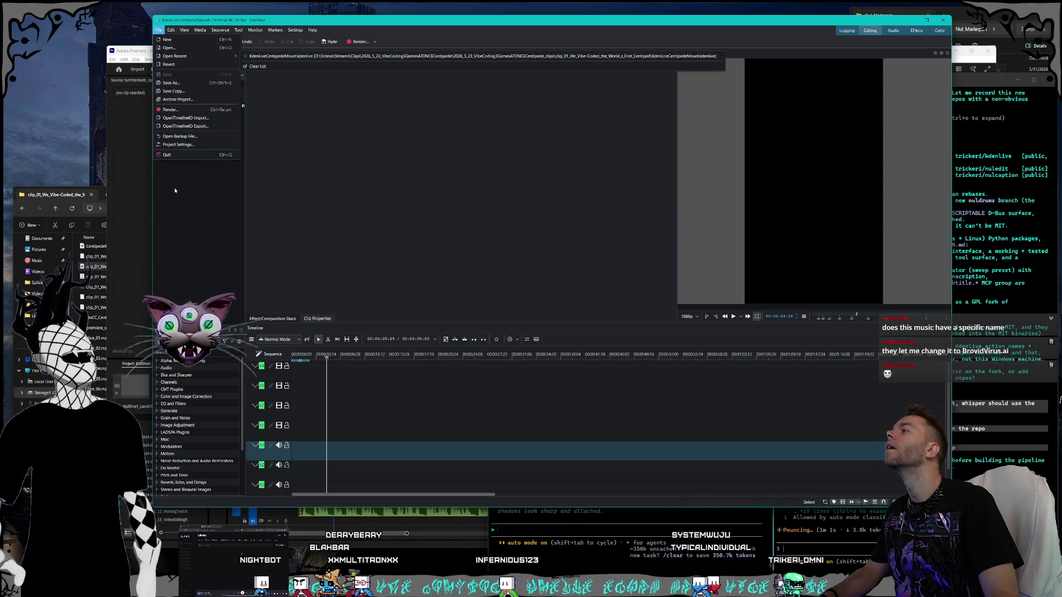
key("Escape")
key("Escape")
Step: Preview the MP4 from Explorer and add it to the Project Bin as a duplicate clip
left_click(107, 273)
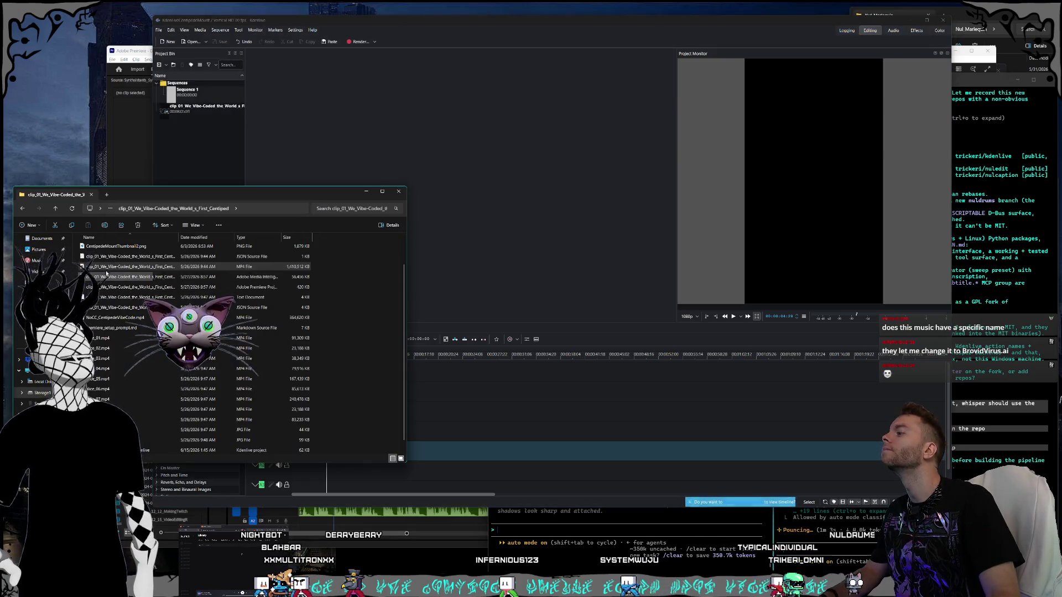
double_click(107, 271)
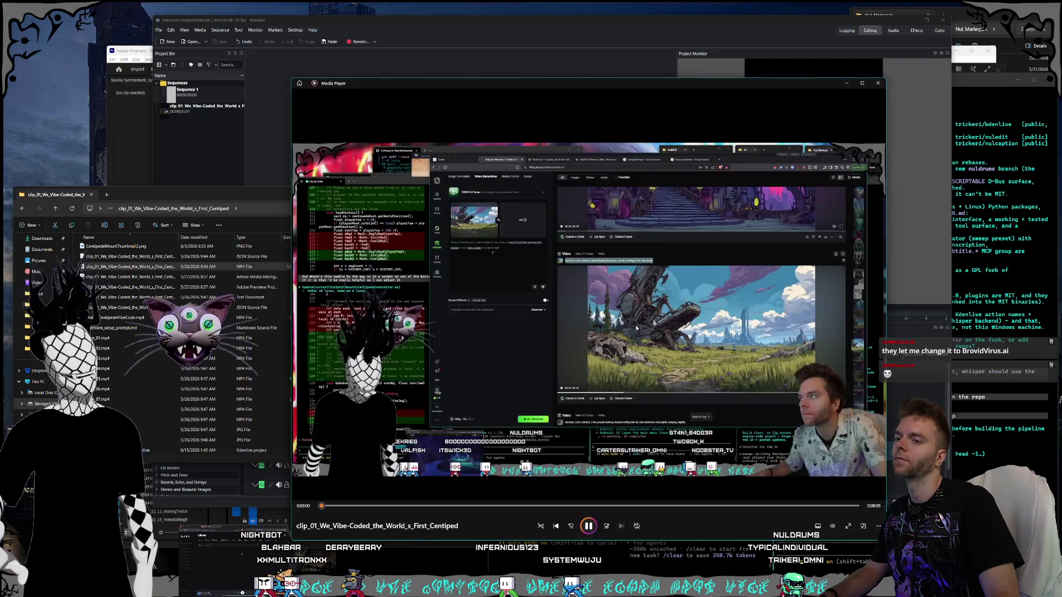
key("alt+F4")
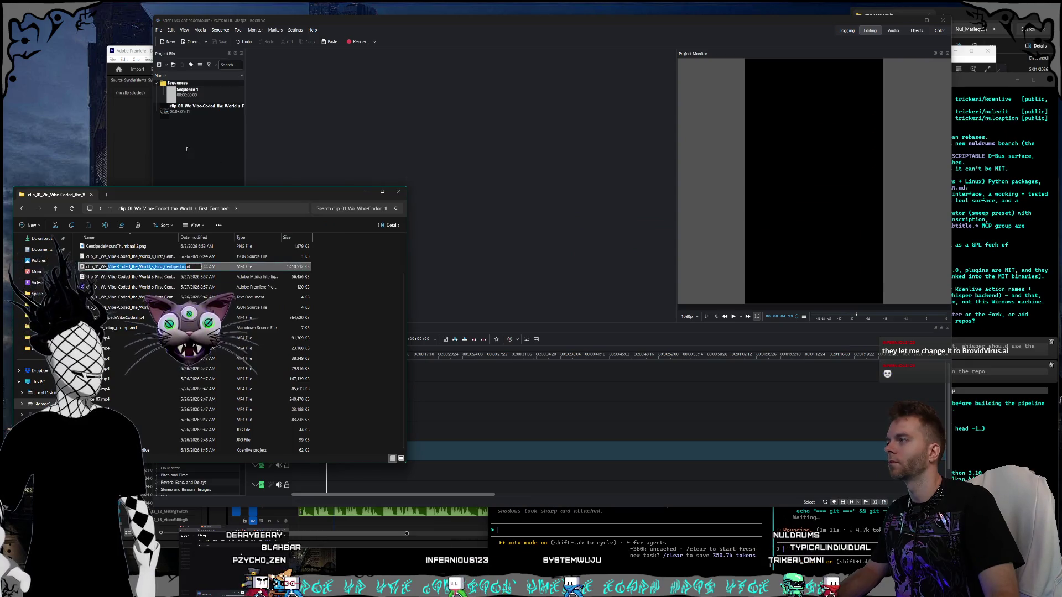
key("Escape")
left_click_drag(133, 267, 203, 161)
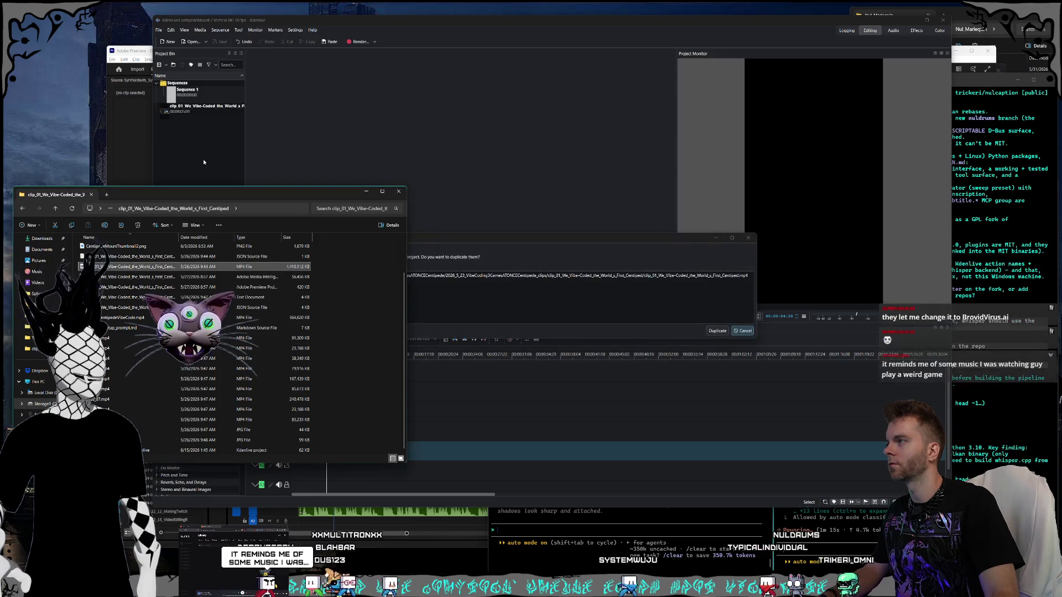
left_click(524, 291)
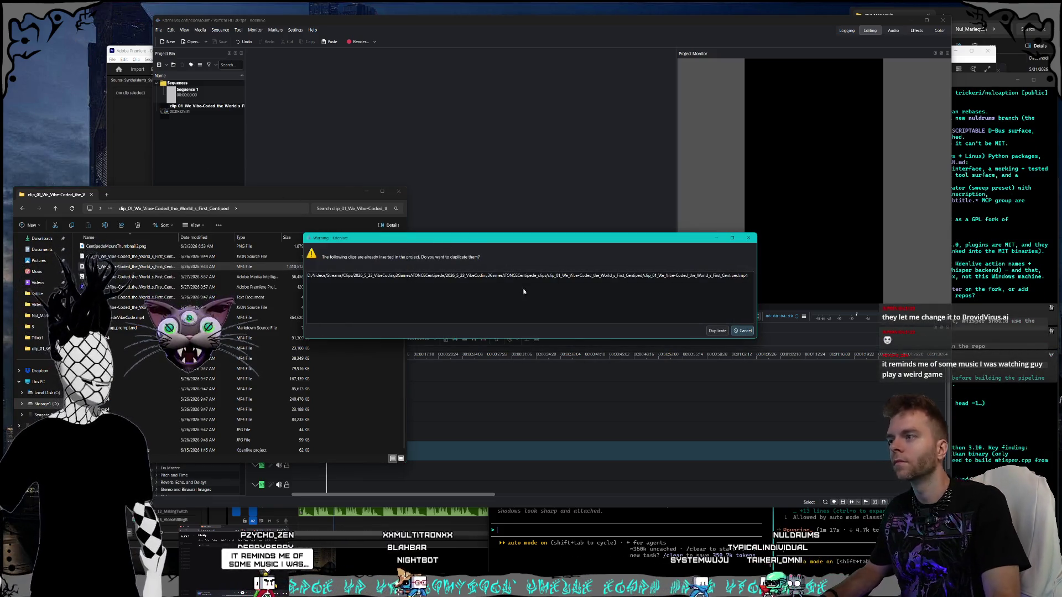
left_click(717, 331)
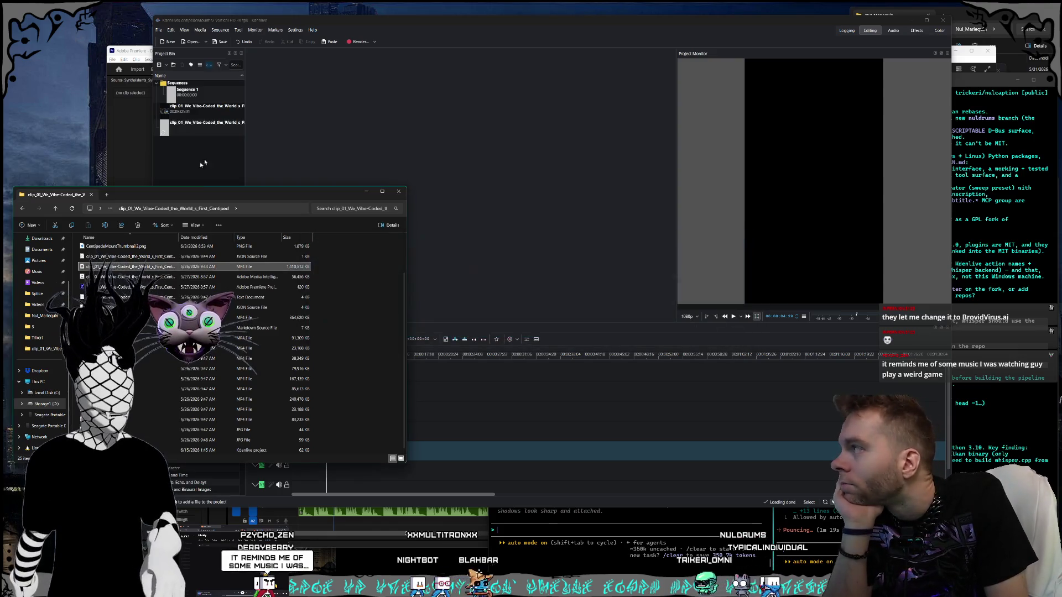
left_click(193, 160)
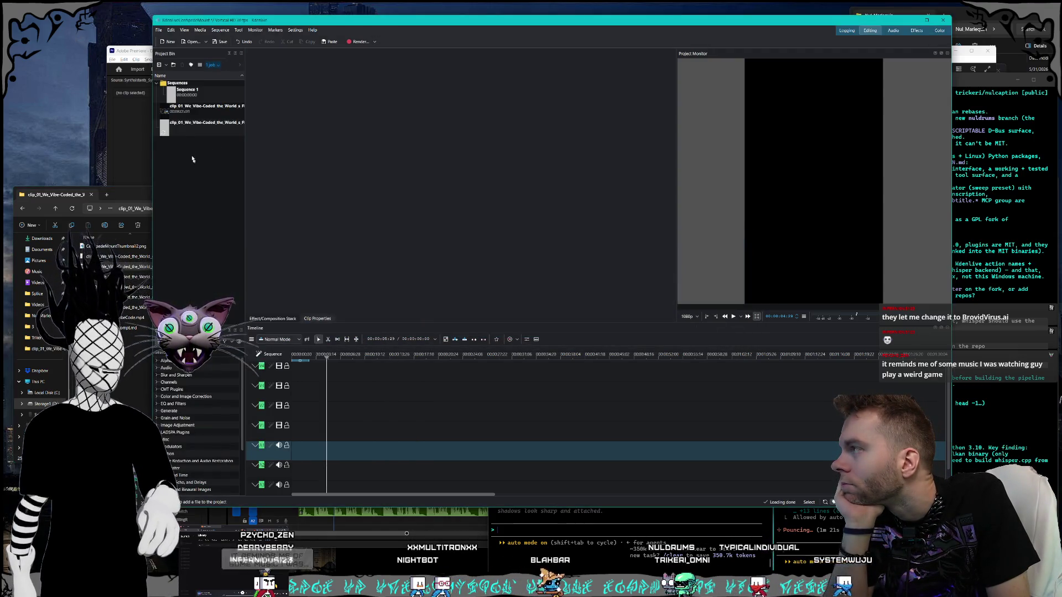
left_click(182, 133)
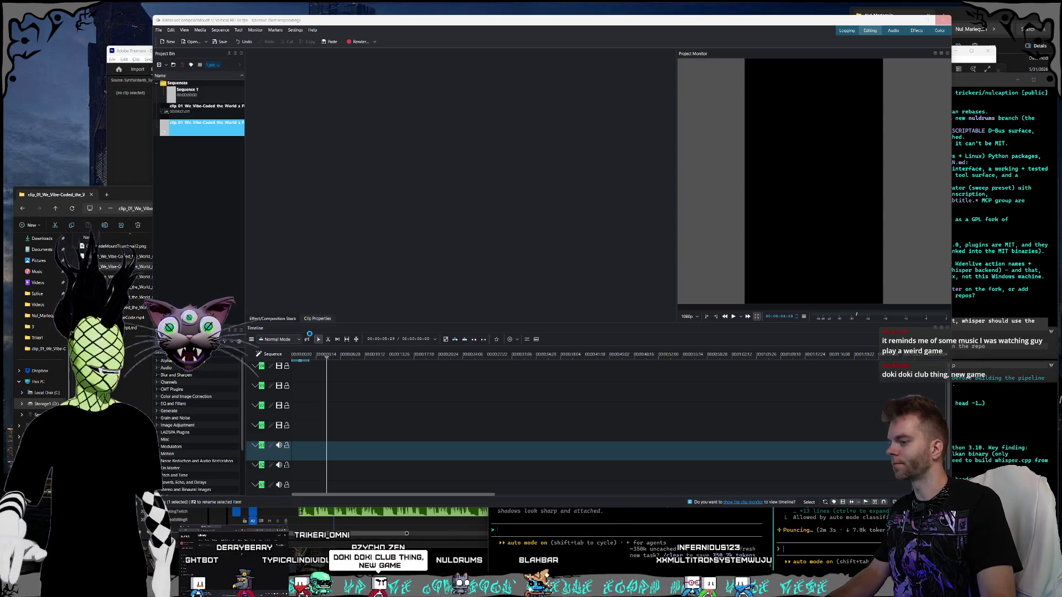
Step: Search apps for 'music', then close the frozen Kdenlive through the not-responding dialog
key("super")
type("music")
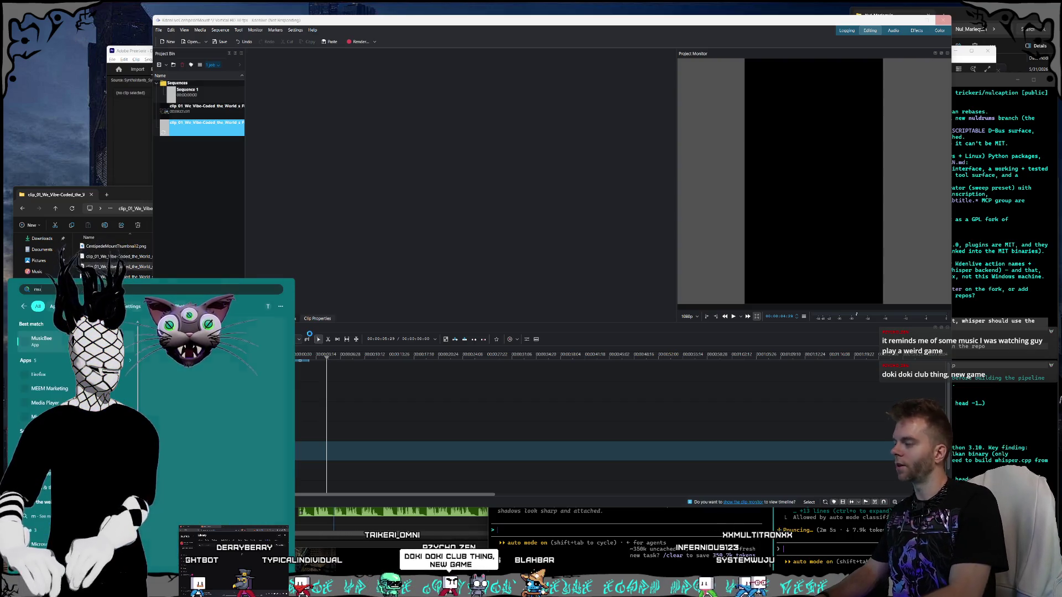
key("Return")
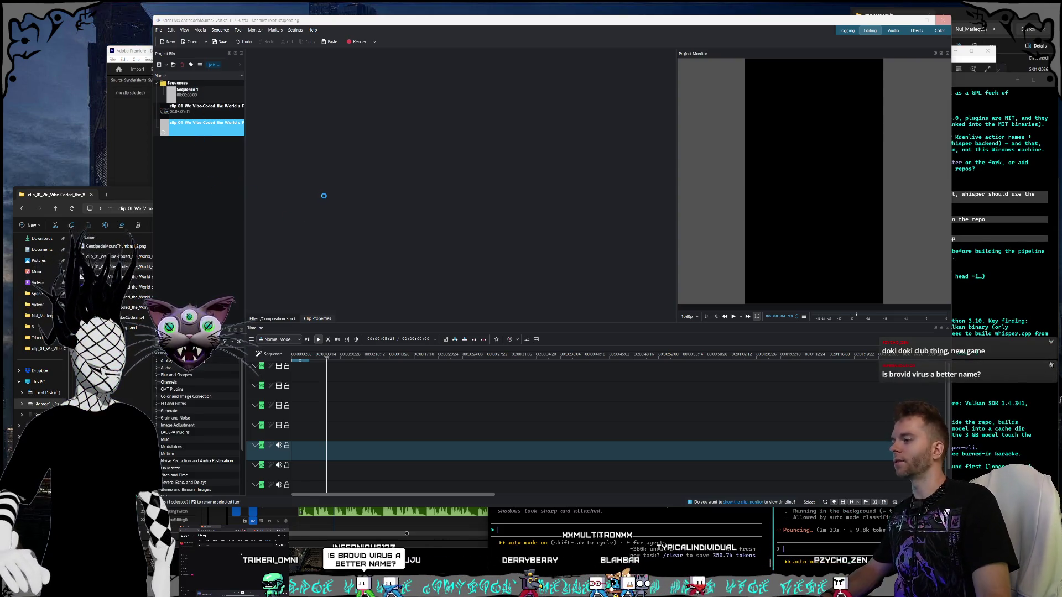
left_click(426, 214)
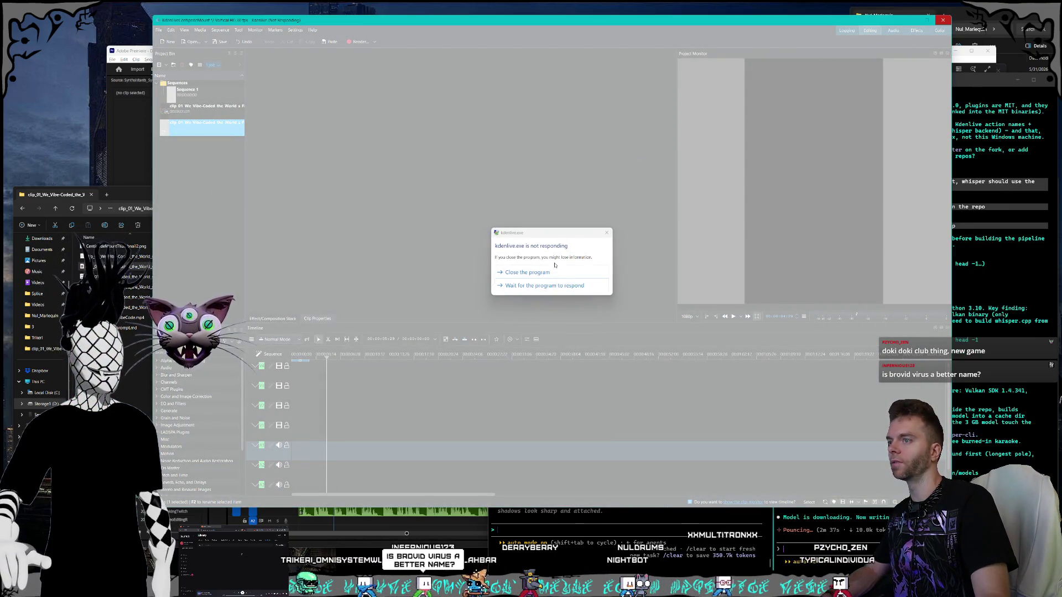
left_click(552, 272)
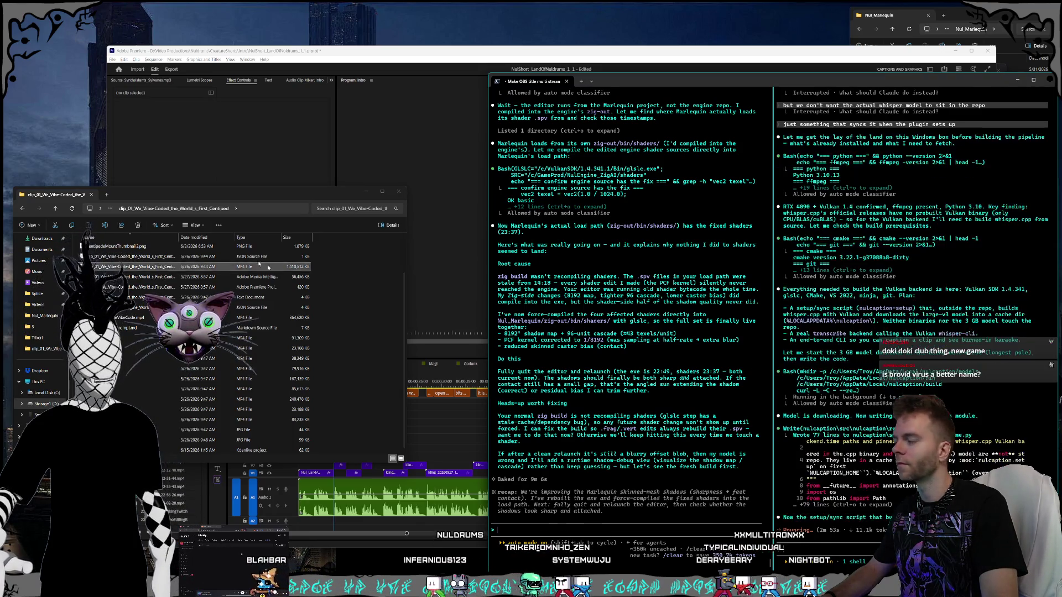
Step: Open Task Manager on its Processes list and move its window into place
left_click_drag(207, 203, 203, 194)
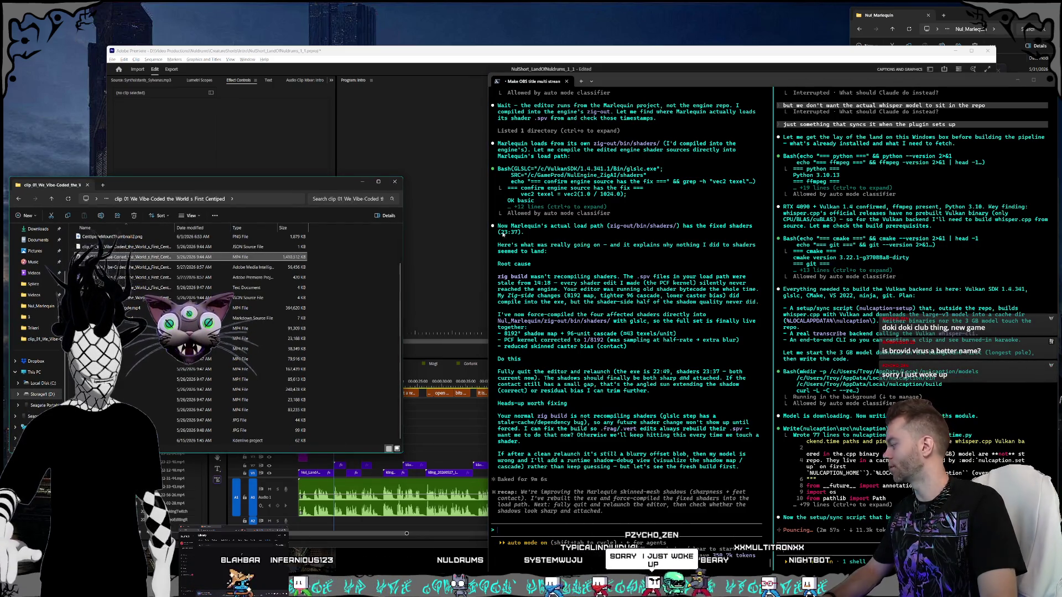
key("super")
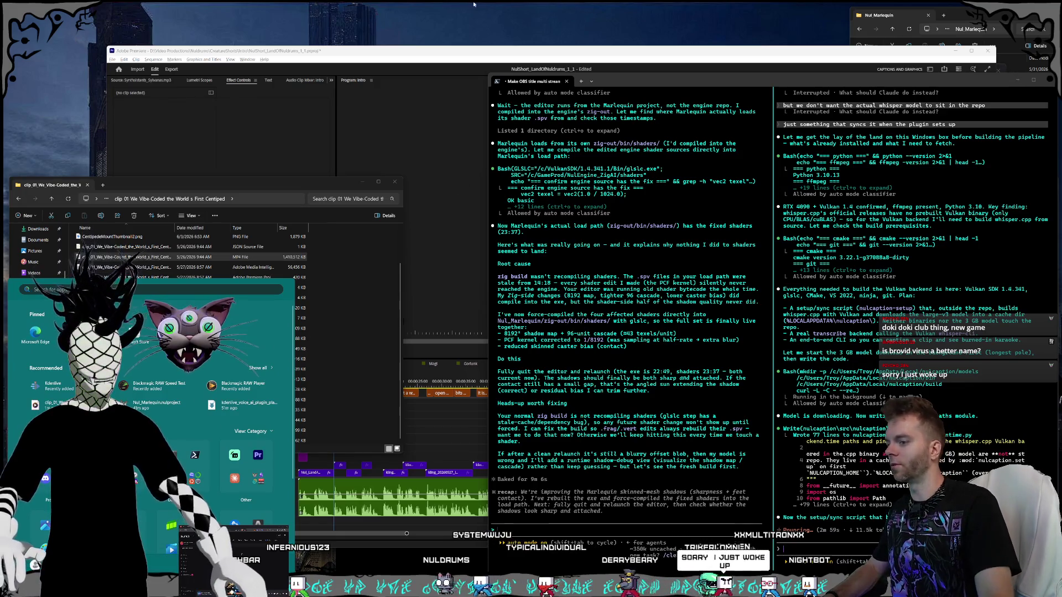
key("Escape")
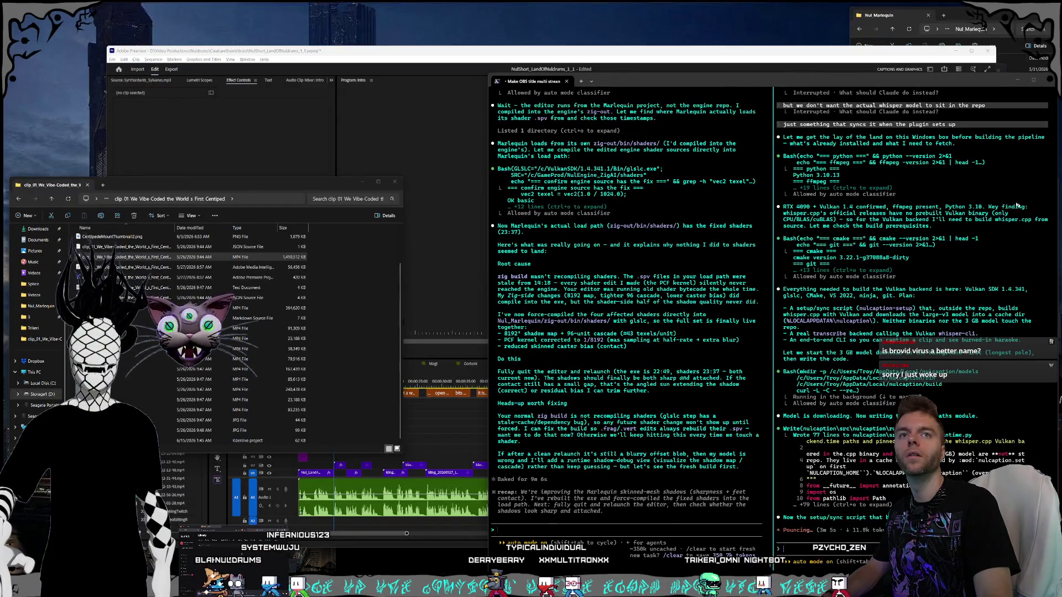
key("ctrl+shift+Escape")
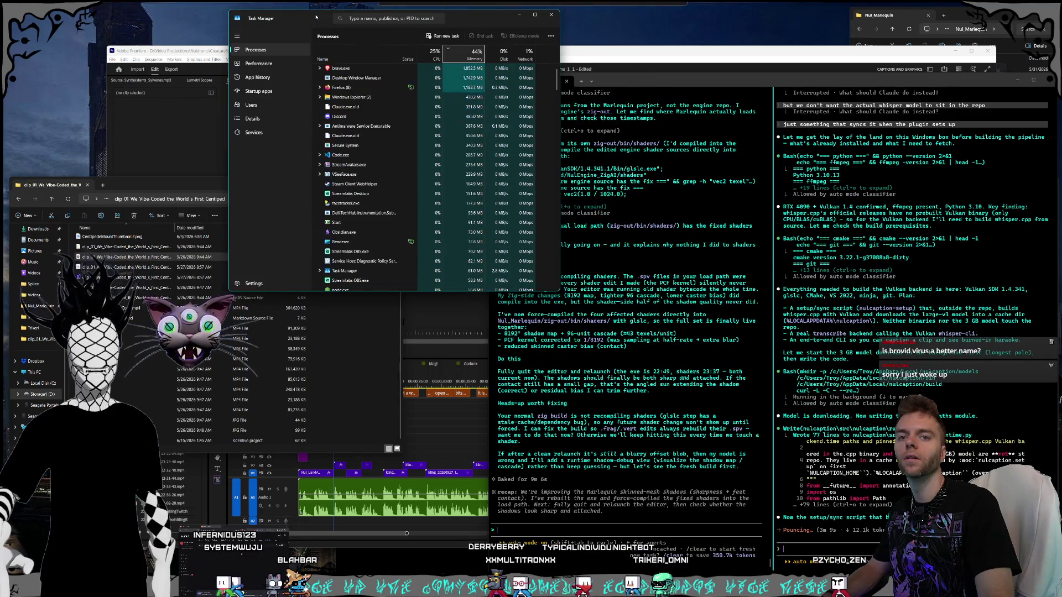
left_click_drag(316, 16, 300, 13)
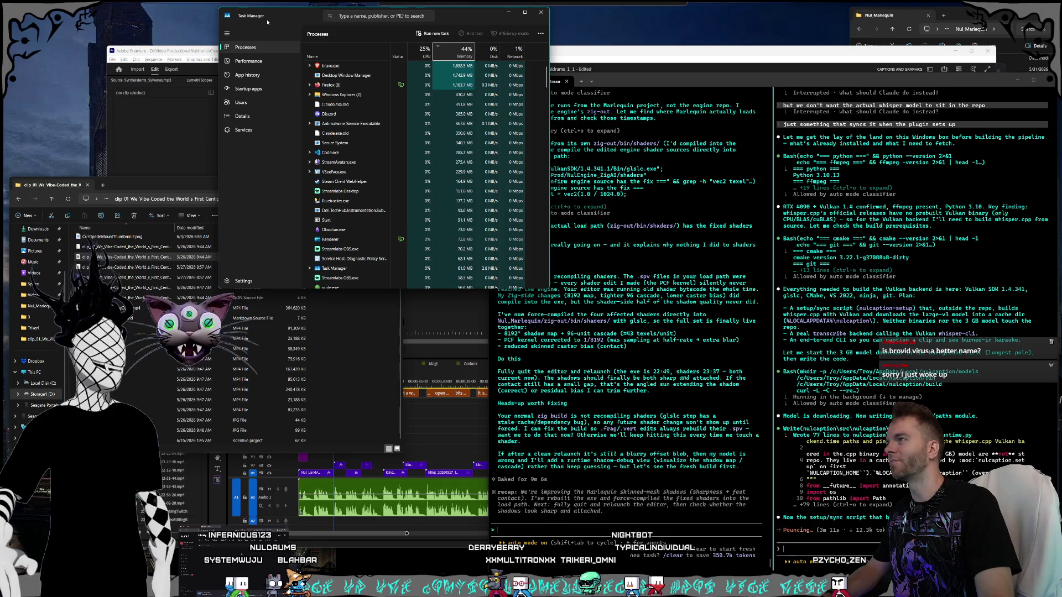